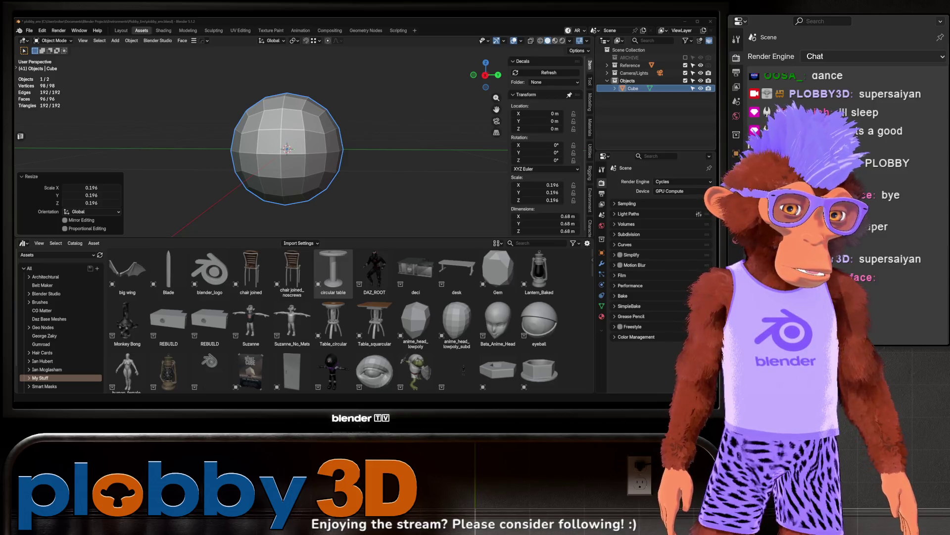
# Inspect the 0.68 m rounded sphere from several angles, then bring up the File menu
pyautogui.moveTo(326, 163)
pyautogui.mouseDown()
pyautogui.moveTo(322, 150)
pyautogui.moveTo(277, 163)
pyautogui.mouseUp()
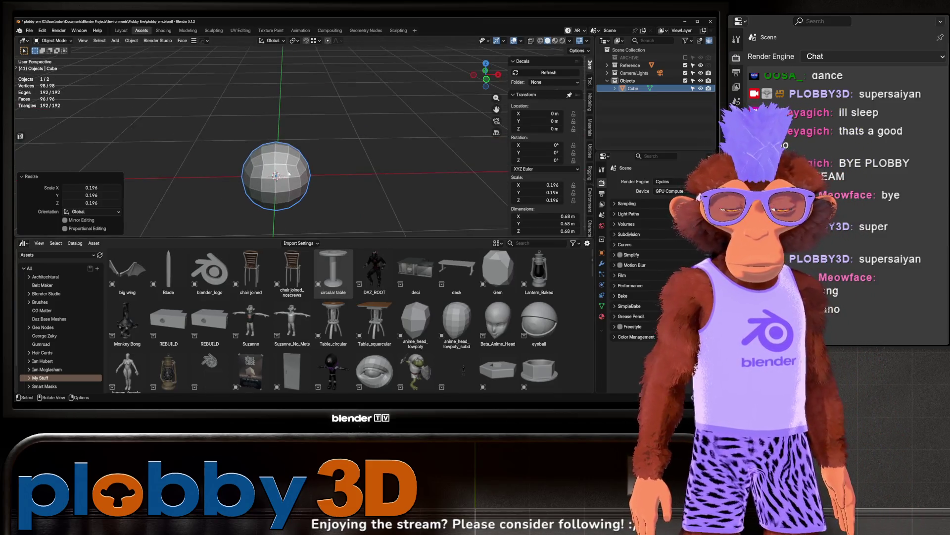
pyautogui.scroll(5, 259, 168)
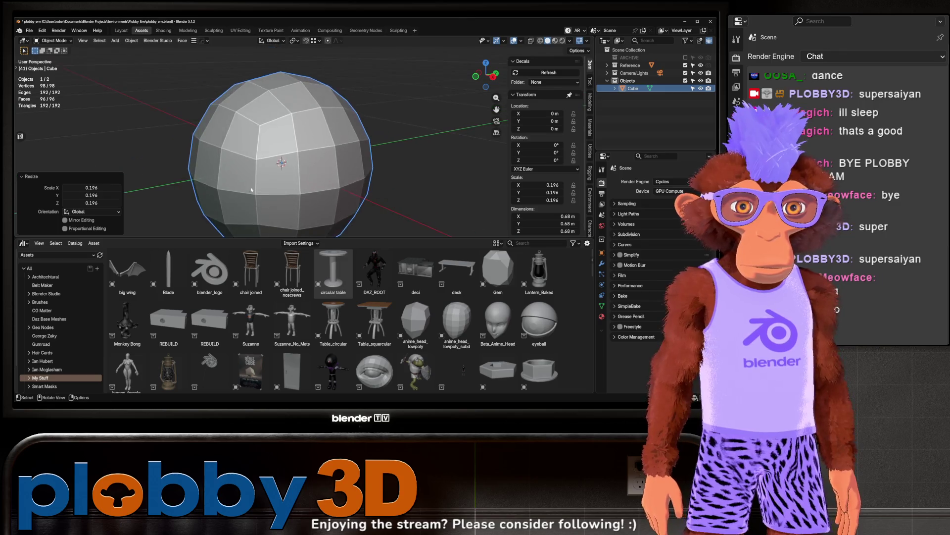
pyautogui.scroll(-3, 225, 162)
pyautogui.moveTo(267, 166)
pyautogui.mouseDown()
pyautogui.moveTo(297, 169)
pyautogui.moveTo(258, 166)
pyautogui.mouseUp()
pyautogui.scroll(-3, 237, 165)
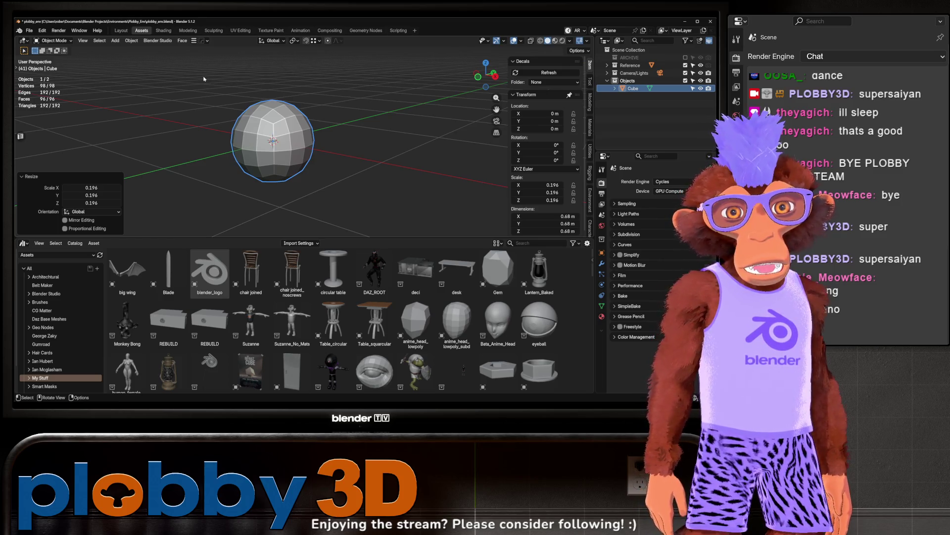
pyautogui.moveTo(243, 133)
pyautogui.mouseDown()
pyautogui.moveTo(297, 134)
pyautogui.moveTo(243, 133)
pyautogui.mouseUp()
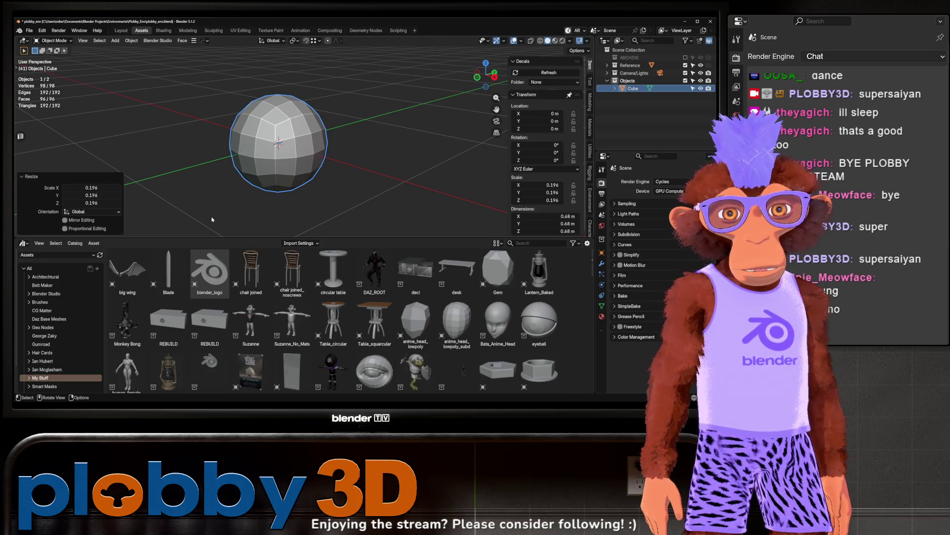
pyautogui.click(29, 30)
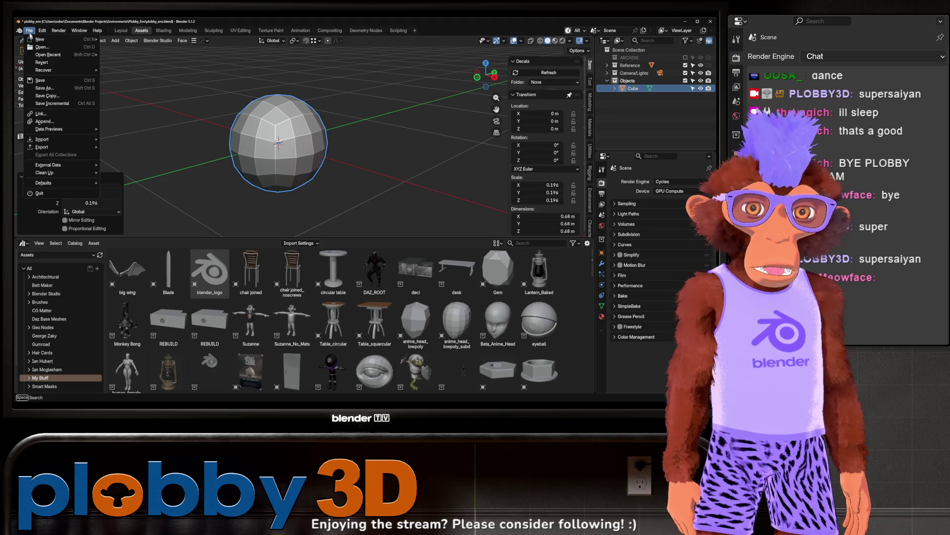
# Open plobbyblenderfont4.blend without saving the changes to plobby_env
pyautogui.click(49, 48)
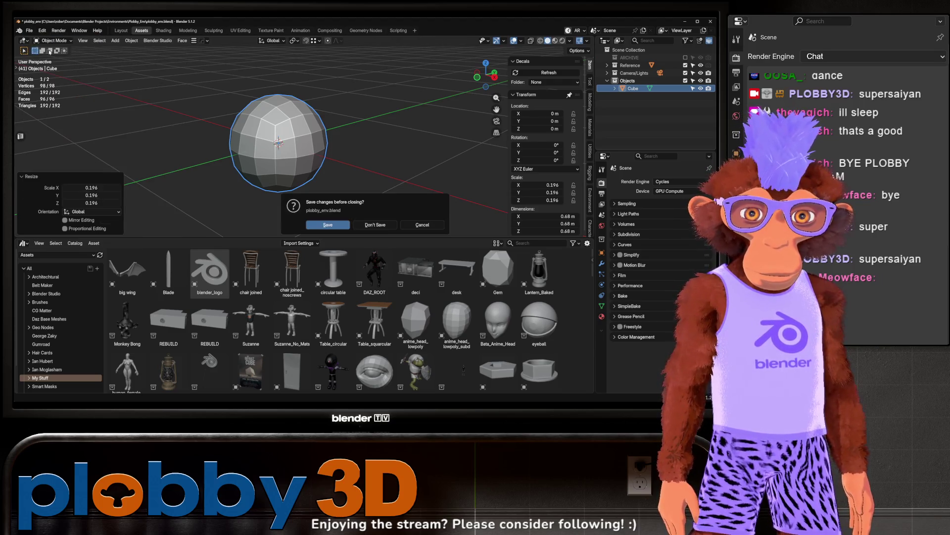
pyautogui.click(375, 225)
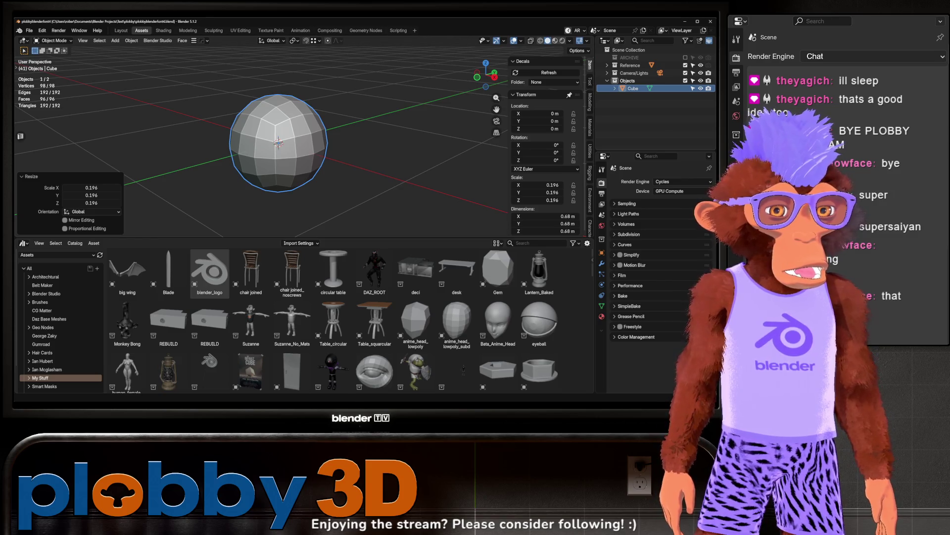
pyautogui.moveTo(346, 119)
pyautogui.mouseDown()
pyautogui.moveTo(422, 118)
pyautogui.moveTo(280, 127)
pyautogui.moveTo(490, 75)
pyautogui.mouseUp()
# Select the plobby text and view it in Material Preview to show its purple and orange materials
pyautogui.scroll(5, 303, 128)
pyautogui.click(303, 128)
pyautogui.scroll(-5, 303, 127)
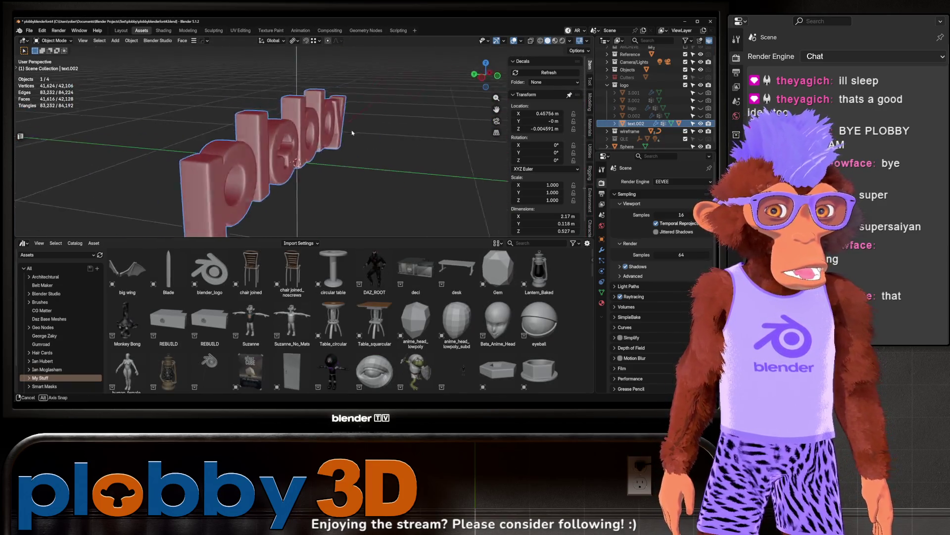
pyautogui.click(555, 41)
pyautogui.moveTo(403, 115)
pyautogui.mouseDown()
pyautogui.moveTo(277, 143)
pyautogui.moveTo(317, 149)
pyautogui.moveTo(236, 169)
pyautogui.moveTo(271, 154)
pyautogui.moveTo(270, 166)
pyautogui.mouseUp()
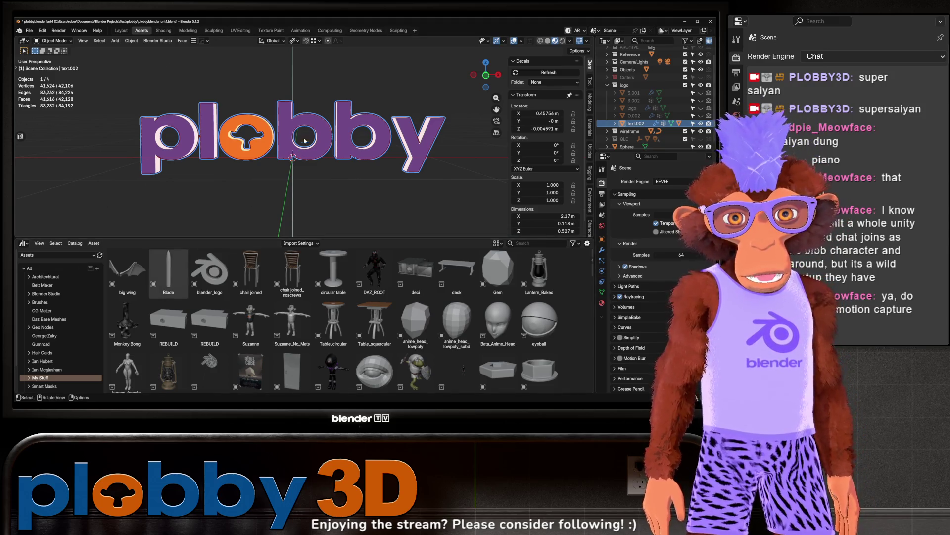
pyautogui.moveTo(208, 187); pyautogui.dragTo(281, 152)
# Frame the text.002 logo in the view and set the render engine to Cycles
pyautogui.moveTo(163, 136); pyautogui.dragTo(196, 139)
pyautogui.click(53, 142)
pyautogui.click(278, 158)
pyautogui.press('KP_Decimal')
pyautogui.click(680, 181)
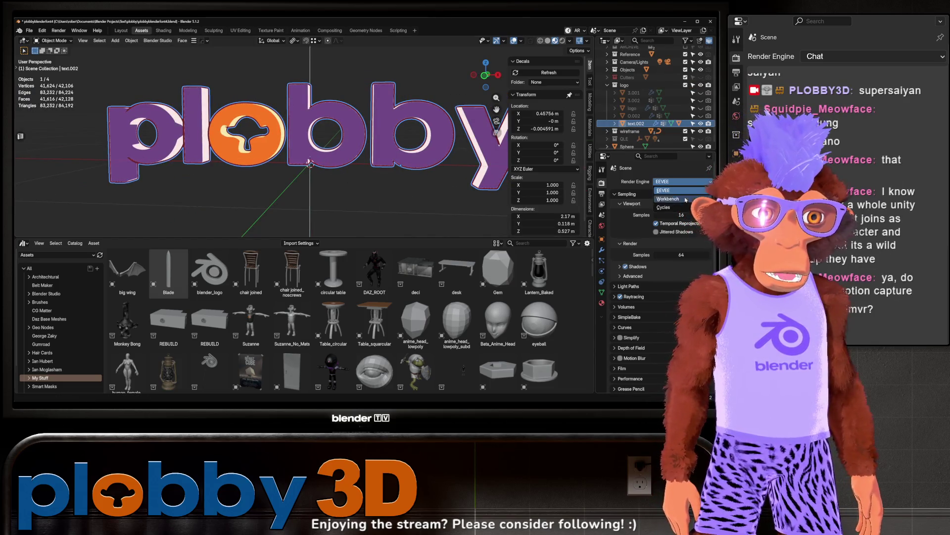
pyautogui.click(664, 207)
# Deselect everything and switch the viewport to Rendered shading to see the logo in Cycles
pyautogui.hotkey('alt', 'a')
pyautogui.scroll(-3, 325, 132)
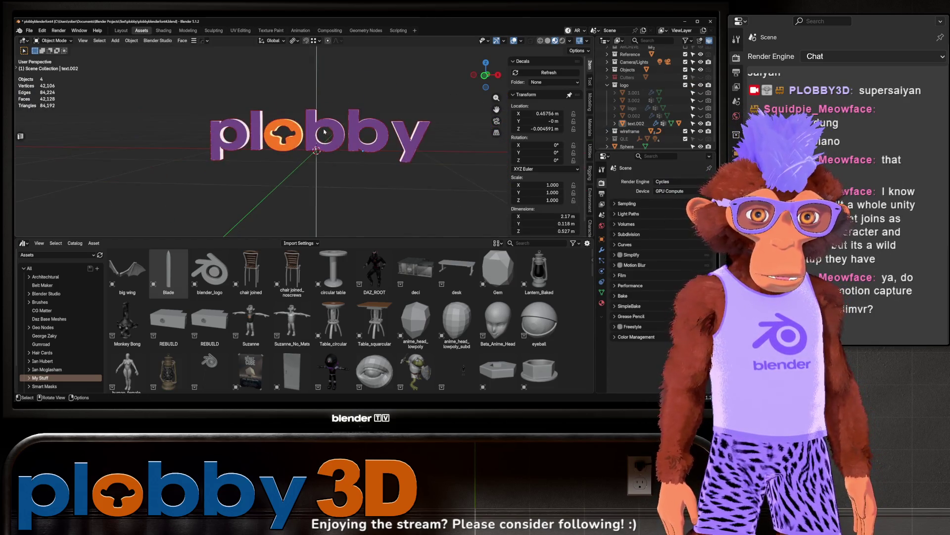
pyautogui.scroll(6, 324, 132)
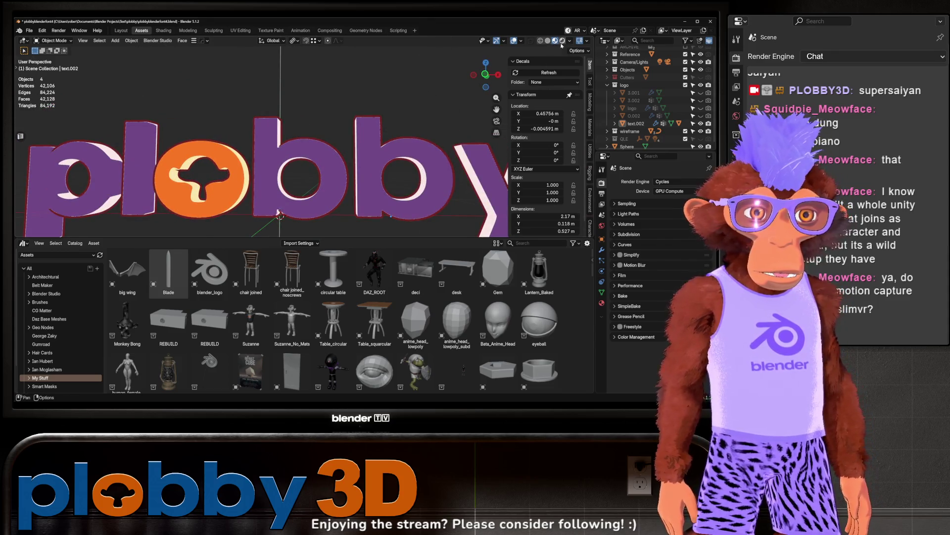
pyautogui.click(562, 41)
pyautogui.scroll(-4, 310, 193)
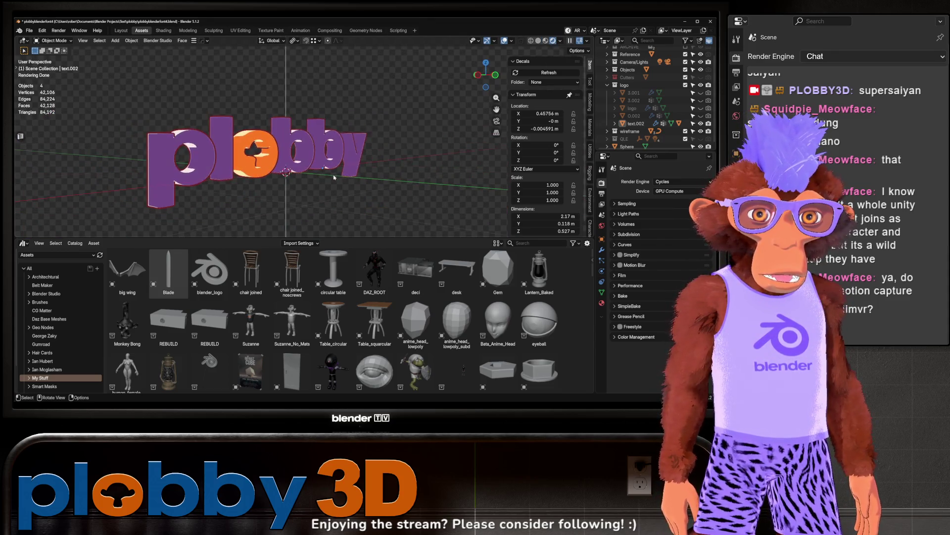
pyautogui.scroll(5, 307, 171)
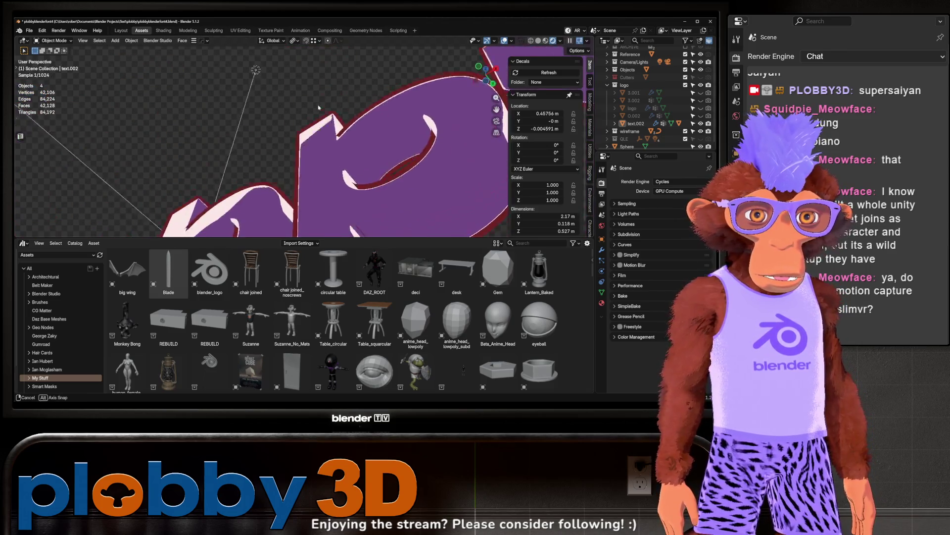
pyautogui.scroll(-6, 322, 173)
pyautogui.moveTo(321, 173)
pyautogui.mouseDown()
pyautogui.moveTo(304, 144)
pyautogui.moveTo(347, 143)
pyautogui.mouseUp()
pyautogui.scroll(-4, 347, 143)
pyautogui.scroll(6, 355, 140)
pyautogui.scroll(3, 355, 140)
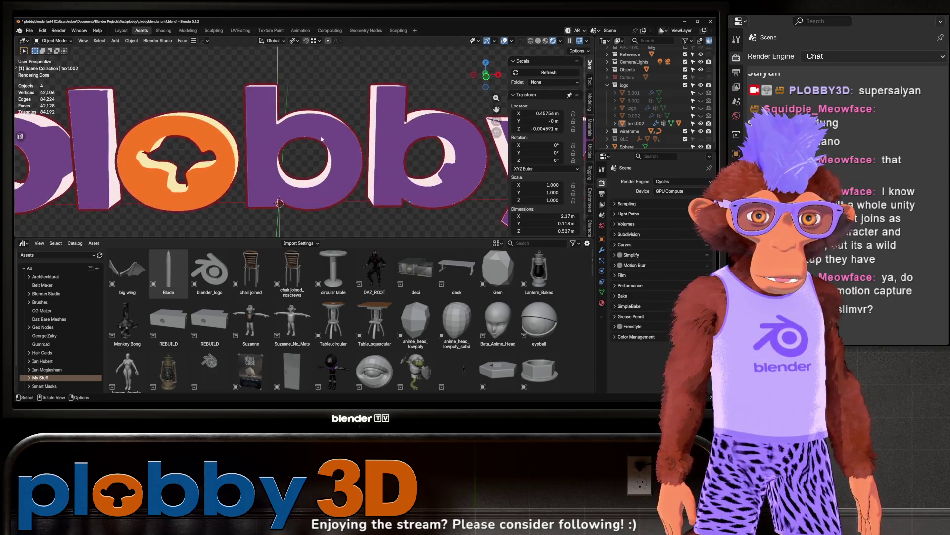
# Select the plobby text and show its Material properties, viewing it from an angled top view
pyautogui.click(355, 140)
pyautogui.click(601, 302)
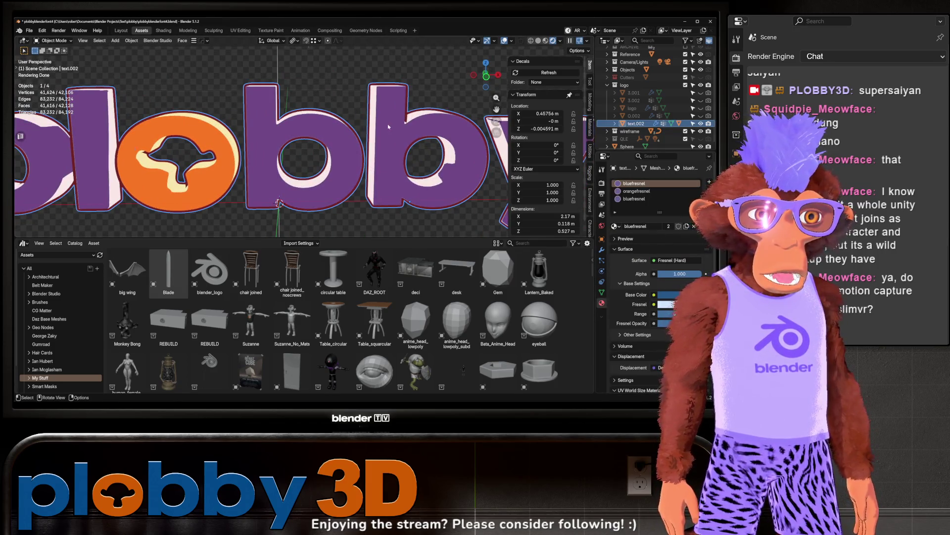
pyautogui.scroll(-5, 388, 124)
pyautogui.moveTo(387, 124)
pyautogui.mouseDown()
pyautogui.moveTo(356, 99)
pyautogui.moveTo(341, 149)
pyautogui.mouseUp()
pyautogui.scroll(-3, 357, 99)
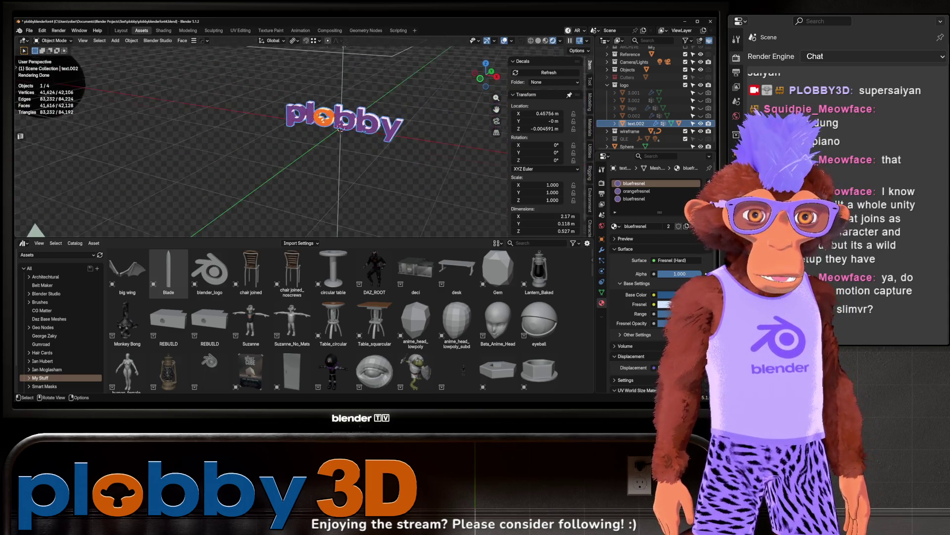
pyautogui.scroll(10, 243, 104)
pyautogui.scroll(-4, 243, 104)
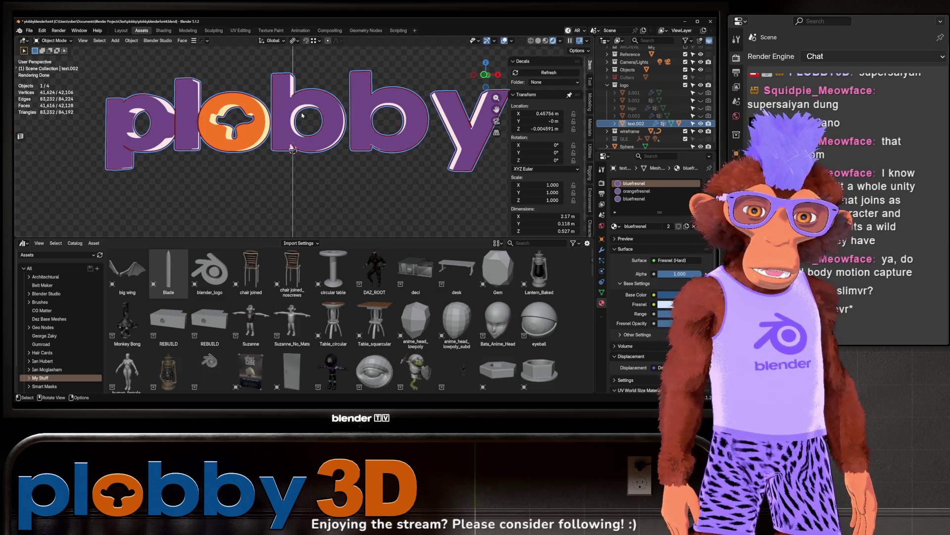
# Turn the rendered logo to face the view, then switch to Chrome on slimevr.dev, maximized
pyautogui.moveTo(281, 147); pyautogui.dragTo(275, 130)
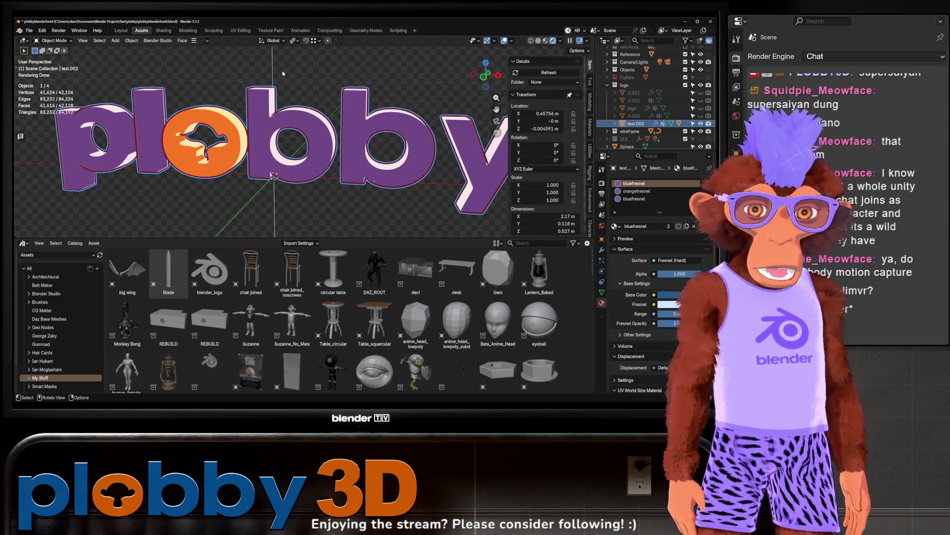
pyautogui.moveTo(282, 78); pyautogui.dragTo(238, 91)
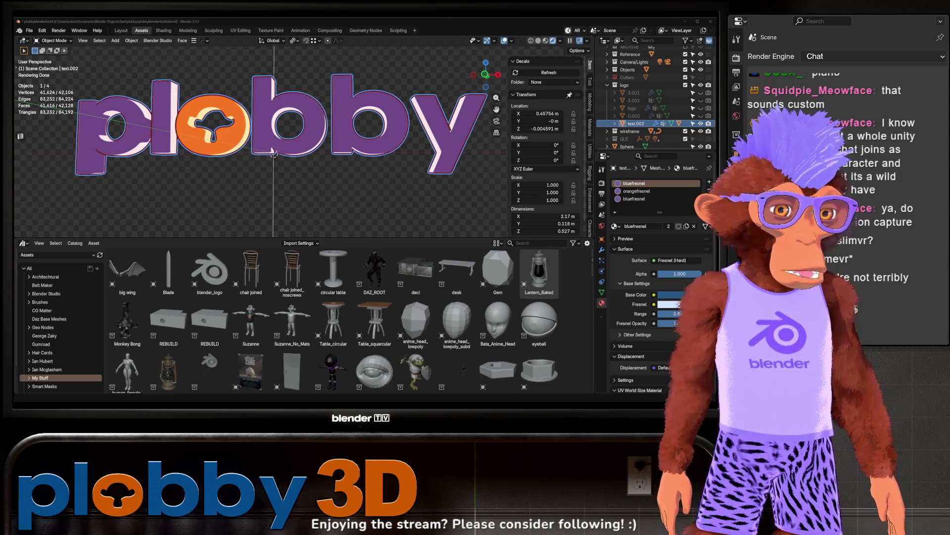
pyautogui.hotkey('alt', 'Tab')
pyautogui.press('super+Up')
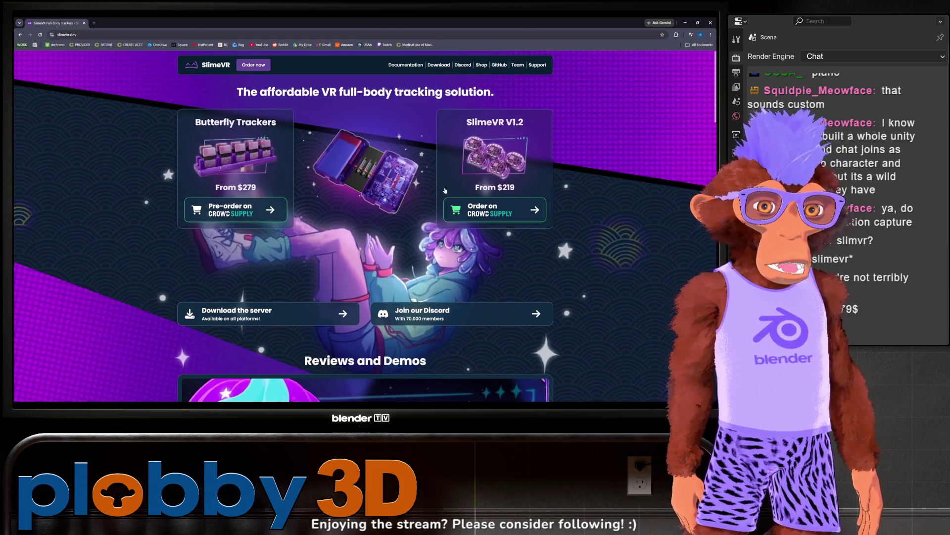
# Scroll the slimevr.dev homepage past the downloads and Use Cases down to the Q&A section
pyautogui.scroll(-5, 445, 190)
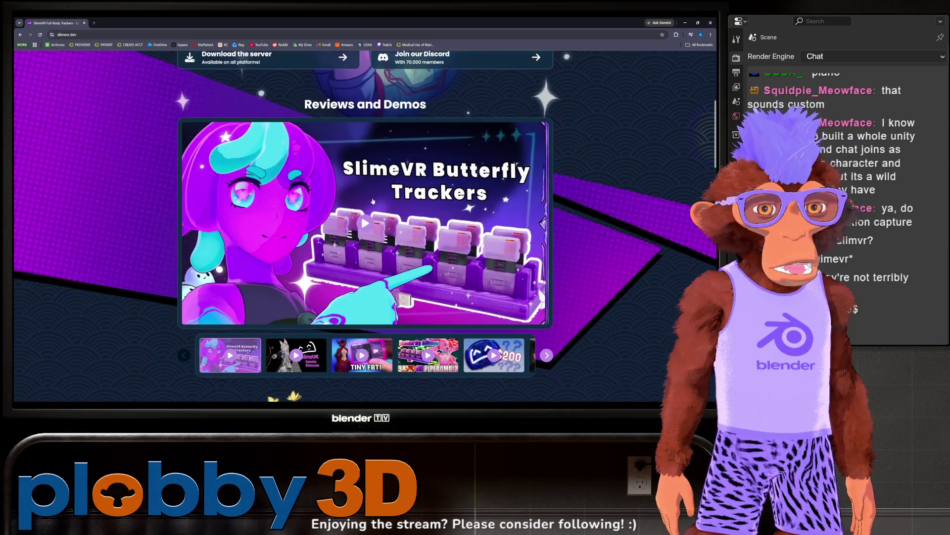
pyautogui.scroll(-1, 373, 201)
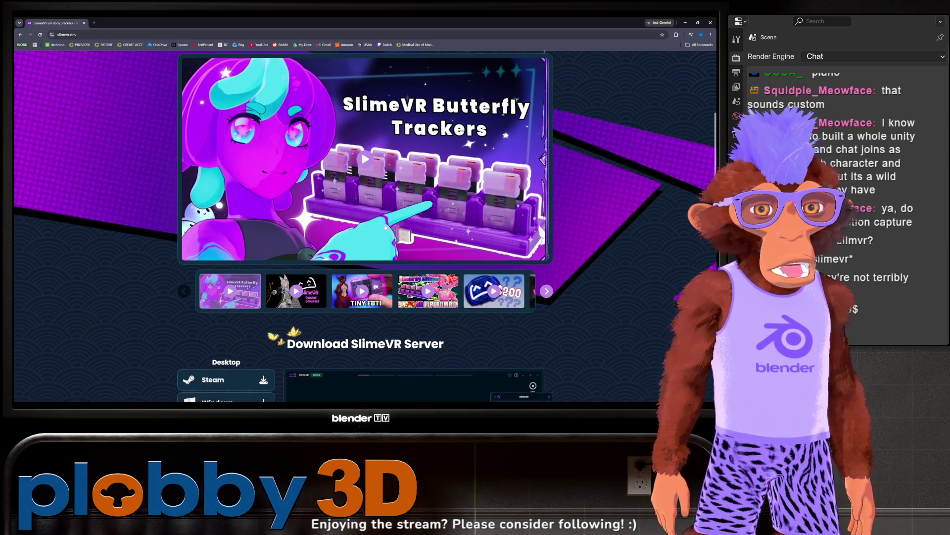
pyautogui.scroll(-3, 373, 207)
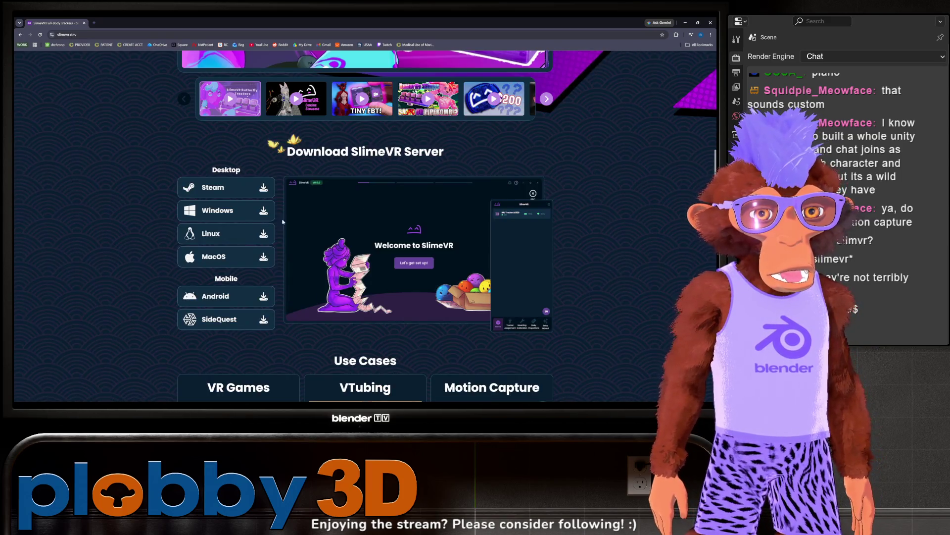
pyautogui.scroll(-4, 293, 273)
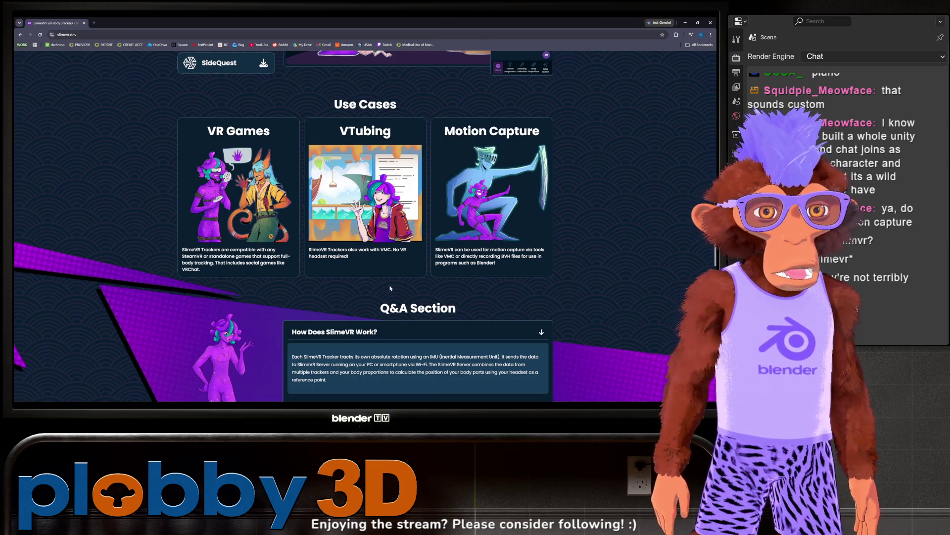
pyautogui.scroll(-2, 391, 288)
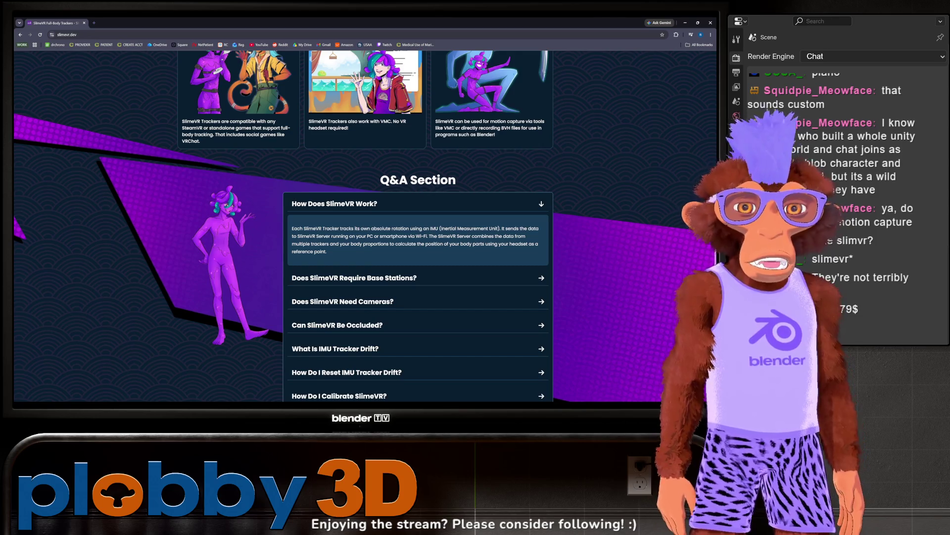
# Expand the FAQ answers on cameras, occlusion, IMU tracker drift and resetting drift
pyautogui.scroll(-5, 502, 253)
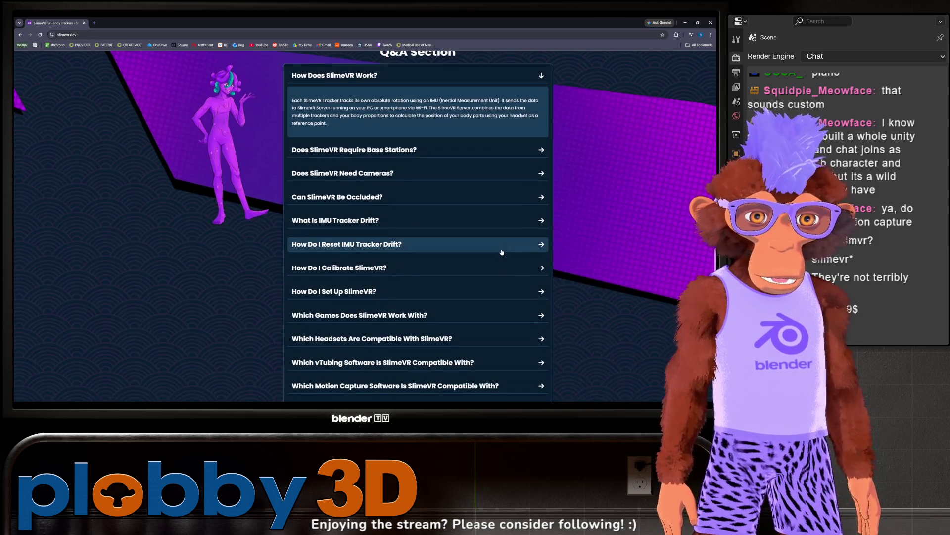
pyautogui.scroll(3, 503, 251)
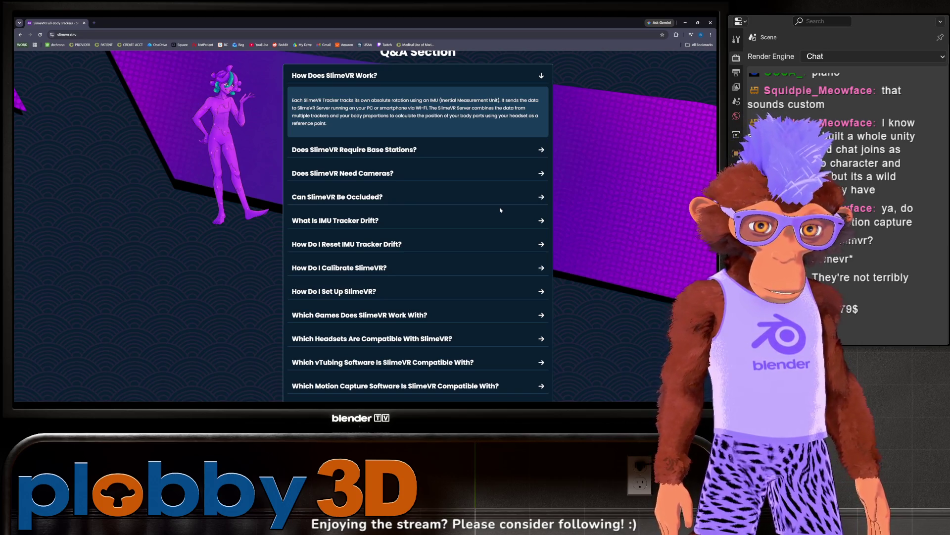
pyautogui.click(410, 173)
pyautogui.click(389, 172)
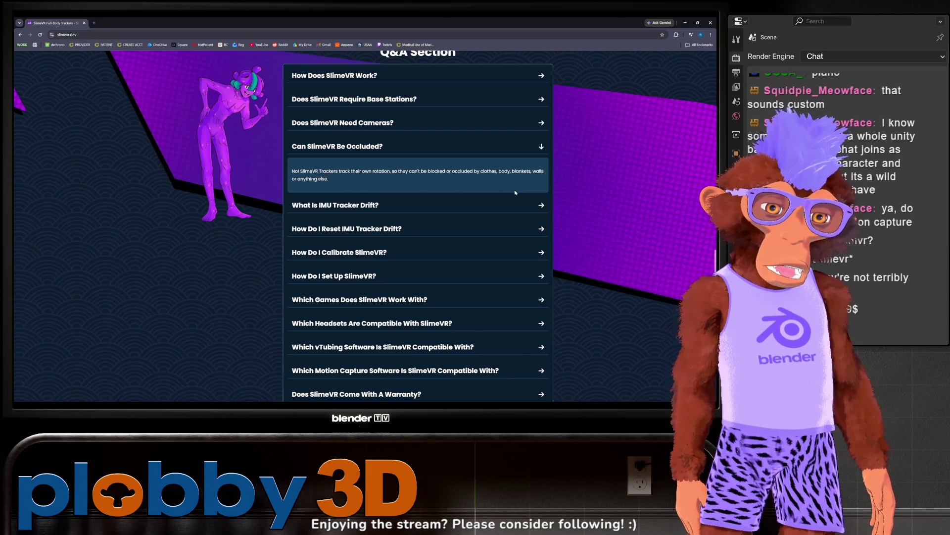
pyautogui.click(326, 205)
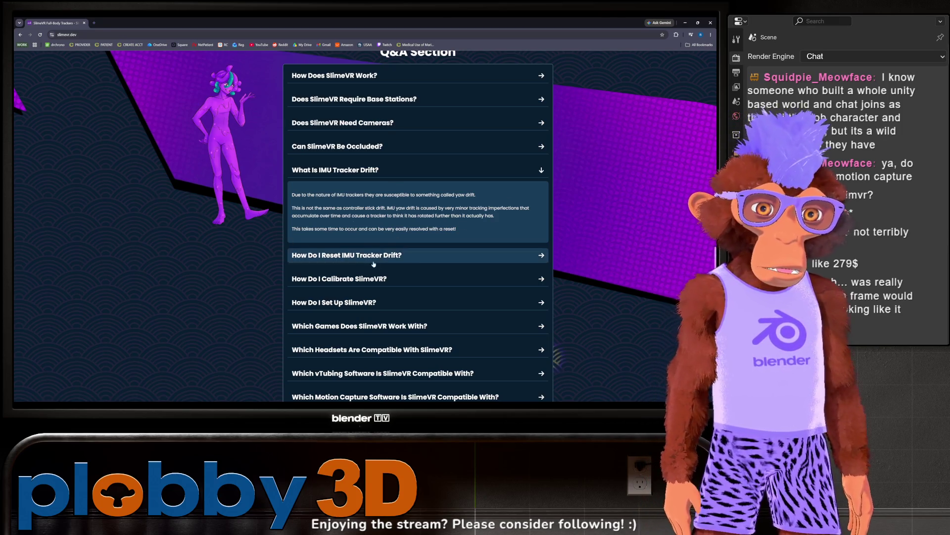
pyautogui.click(510, 255)
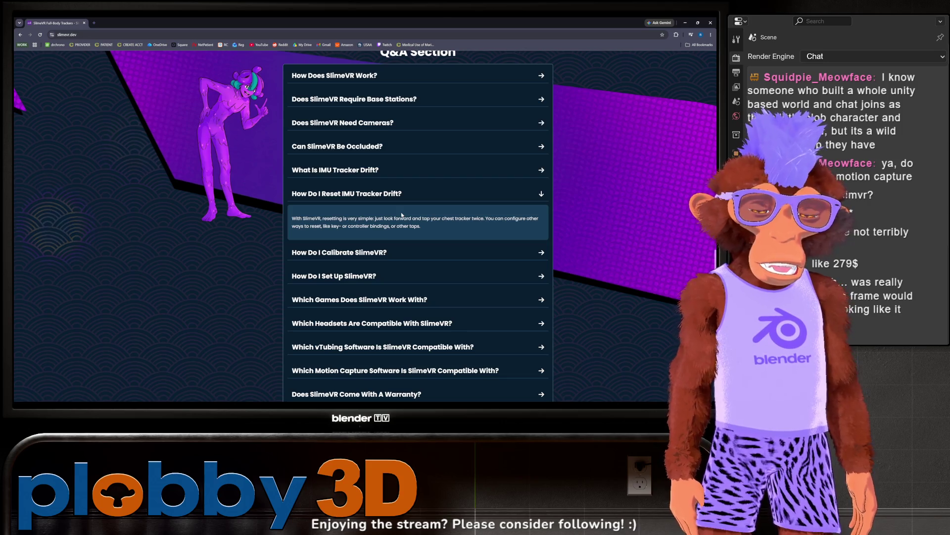
# Expand the answers on calibration, supported games, compatible headsets, vTubing software and operating systems
pyautogui.click(396, 255)
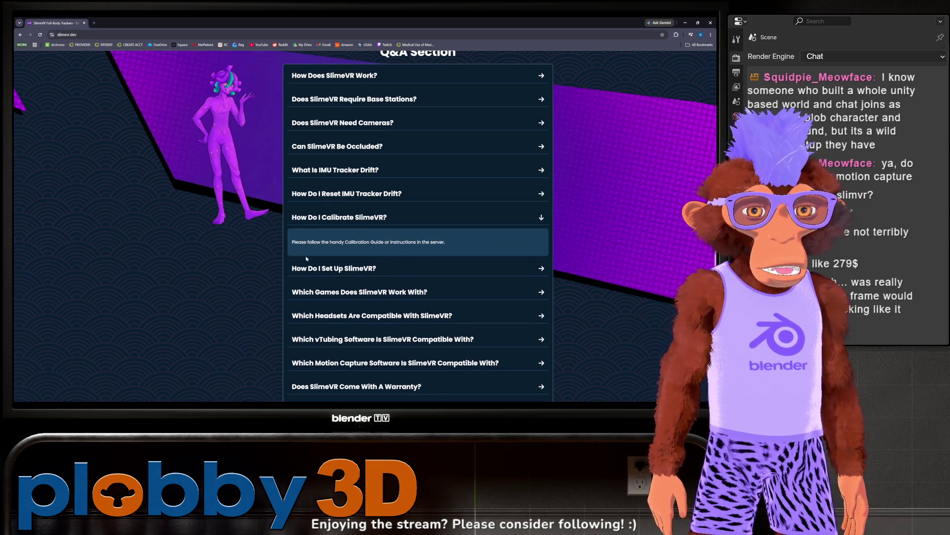
pyautogui.click(396, 292)
pyautogui.scroll(-5, 404, 295)
pyautogui.scroll(3, 404, 295)
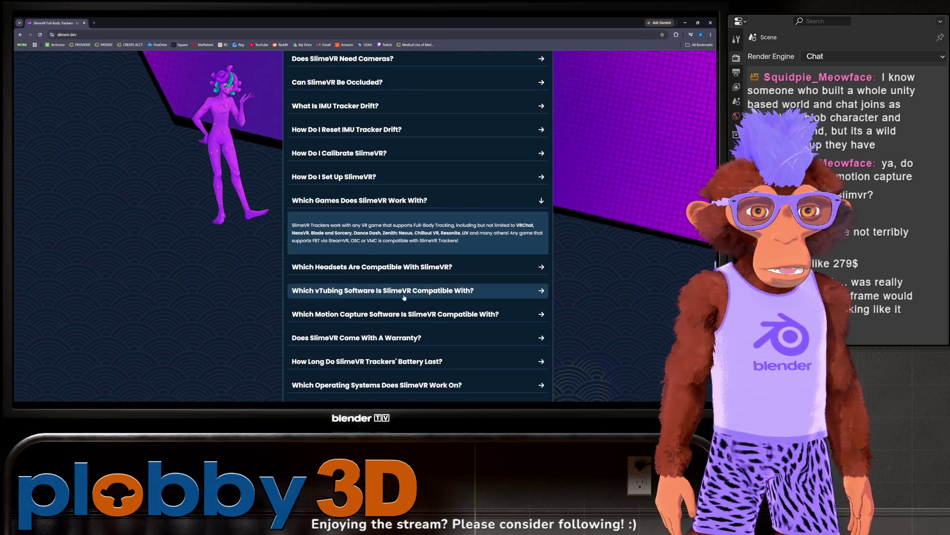
pyautogui.click(366, 265)
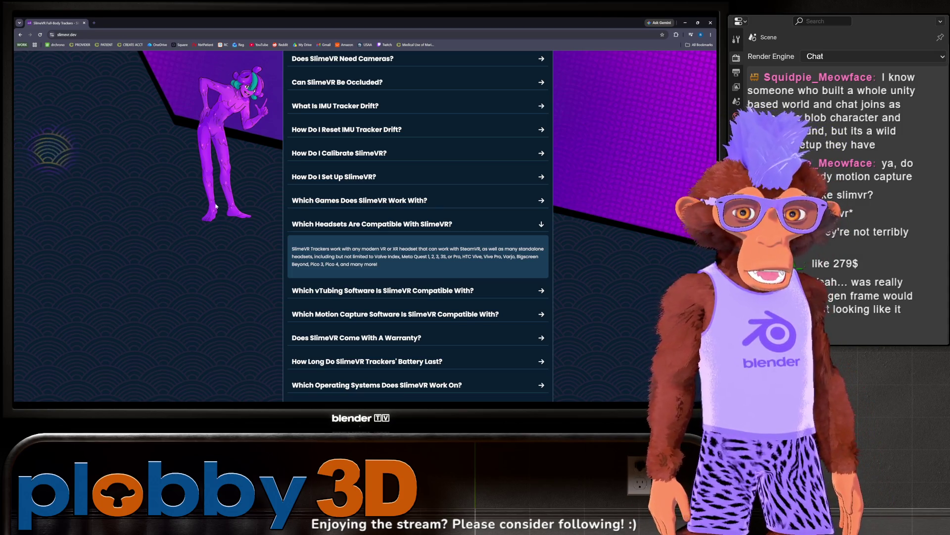
pyautogui.scroll(-3, 361, 200)
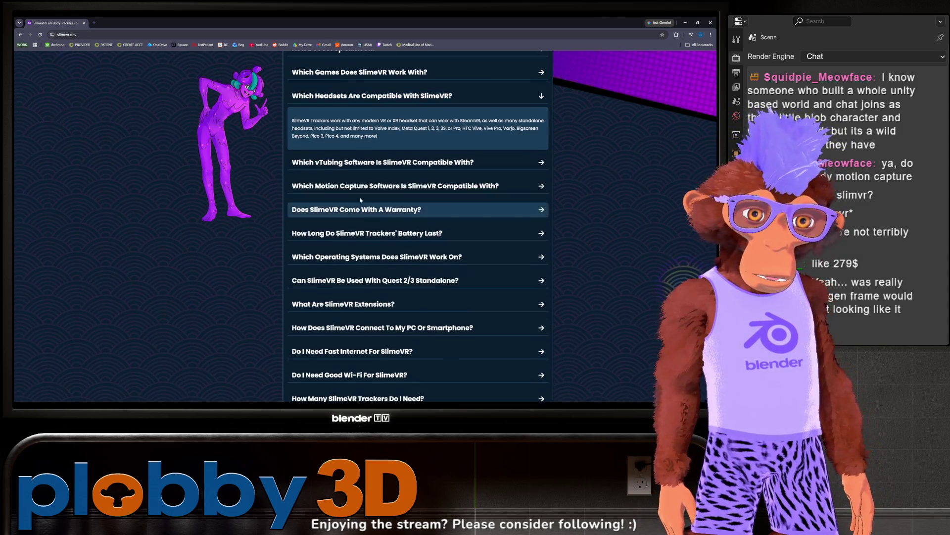
pyautogui.click(391, 162)
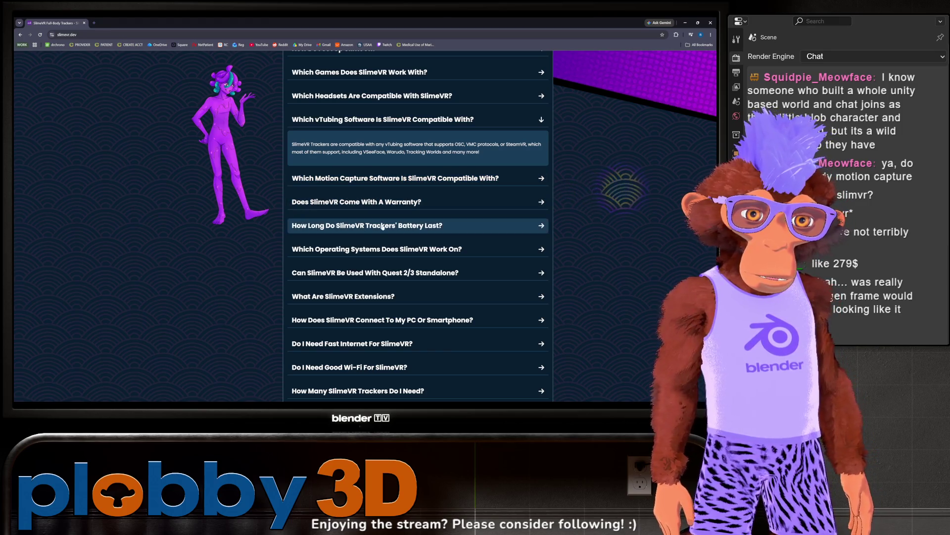
pyautogui.click(357, 249)
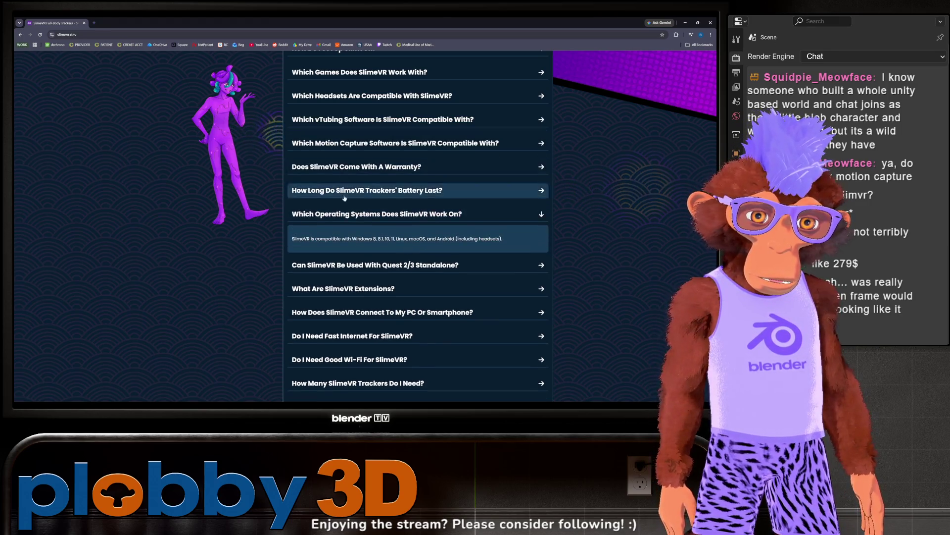
# Expand the answers on SlimeVR Extensions, Wi-Fi needs, tracker count and open-source status
pyautogui.scroll(-2, 383, 222)
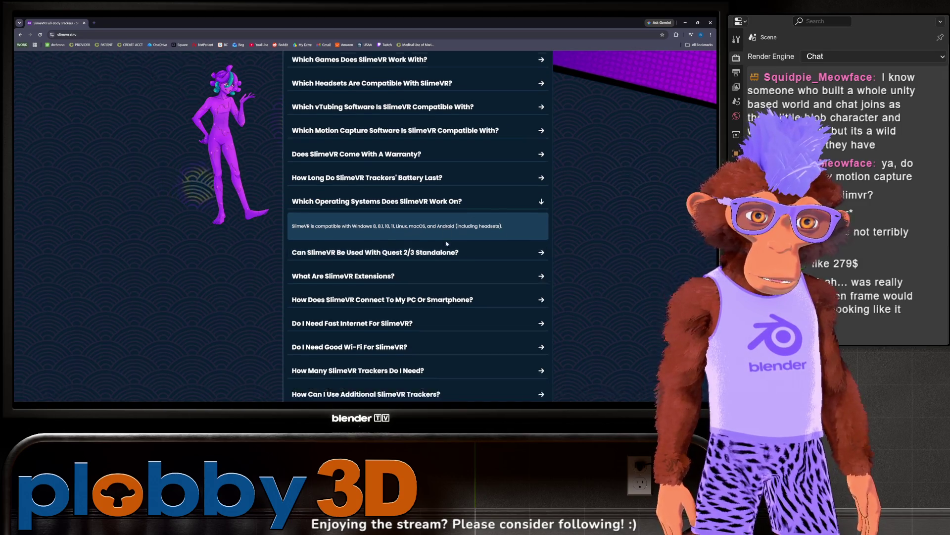
pyautogui.scroll(-1, 383, 223)
pyautogui.click(382, 161)
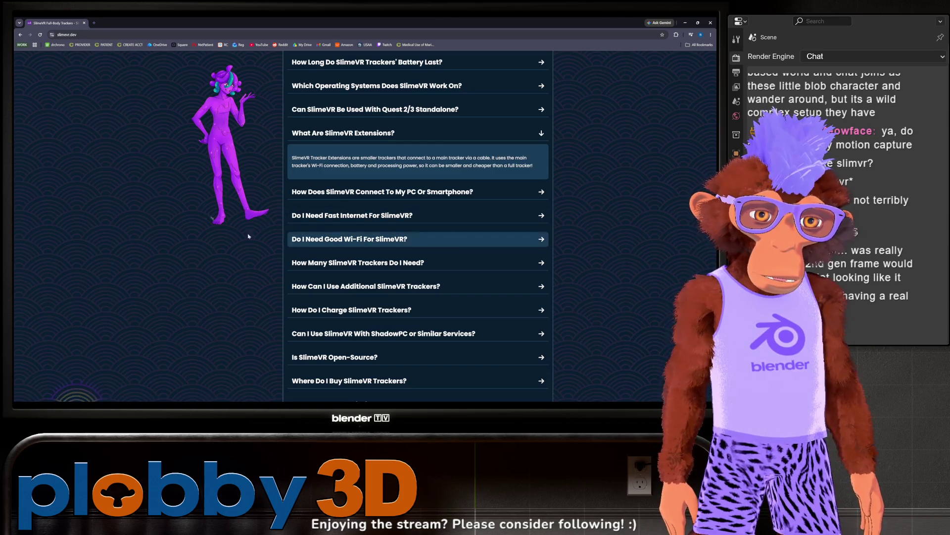
pyautogui.click(438, 238)
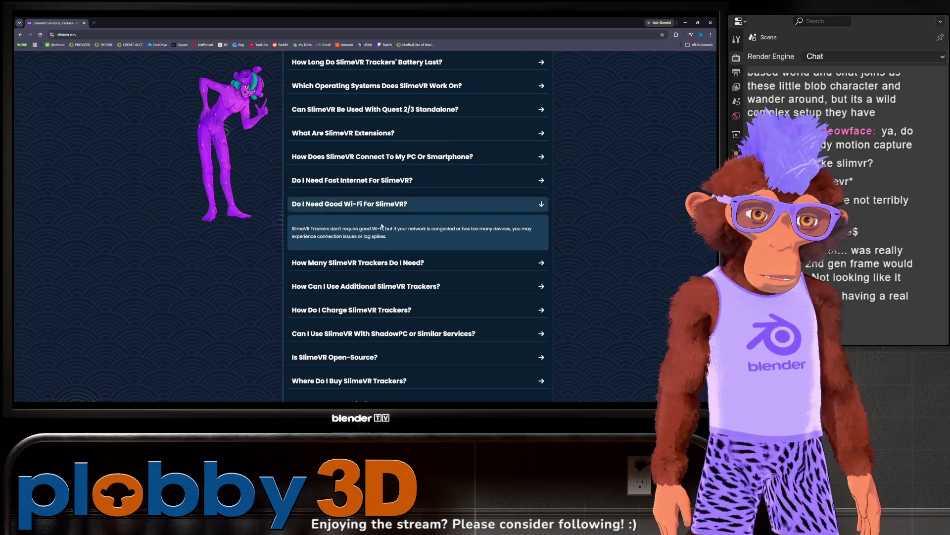
pyautogui.click(389, 263)
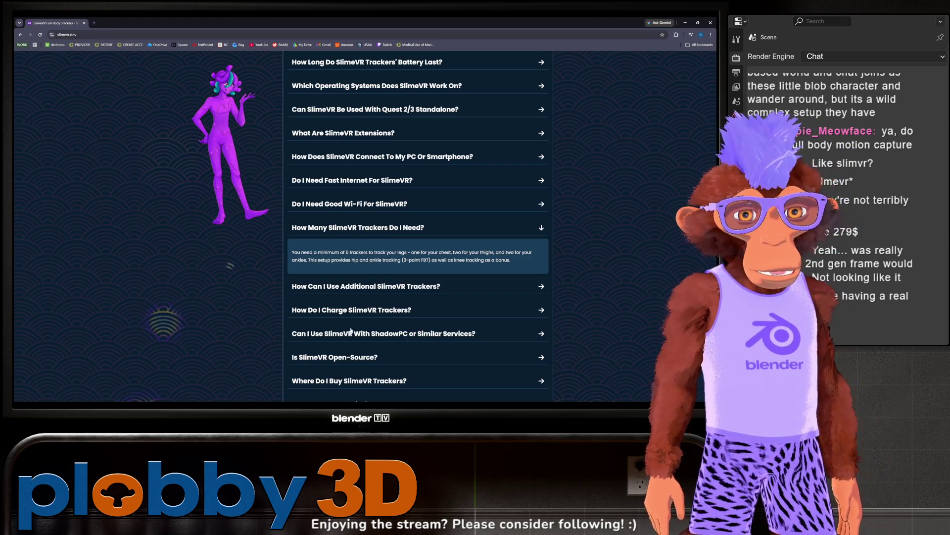
pyautogui.scroll(-2, 372, 292)
pyautogui.click(372, 292)
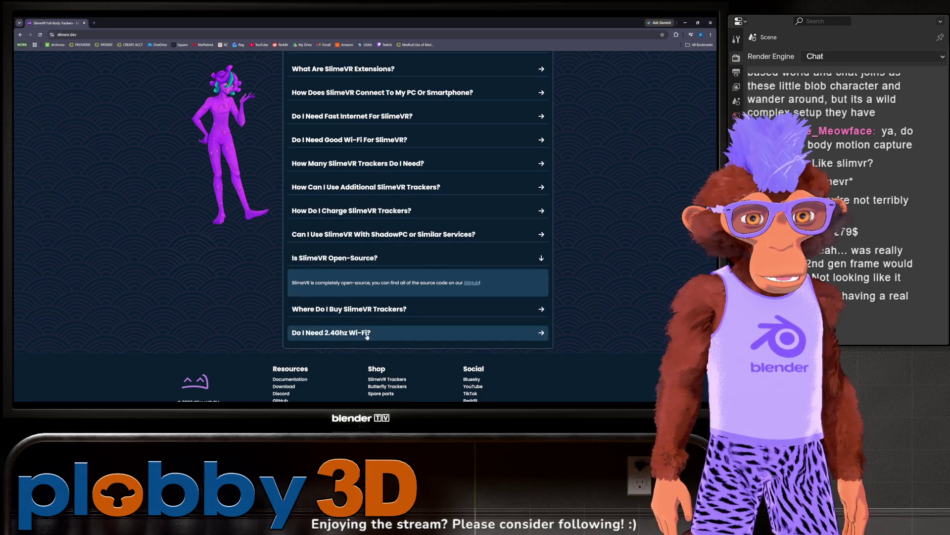
# Return to the top of slimevr.dev and follow the Butterfly Trackers 'Pre-order on Crowd Supply' card
pyautogui.scroll(6, 383, 314)
pyautogui.scroll(10, 382, 314)
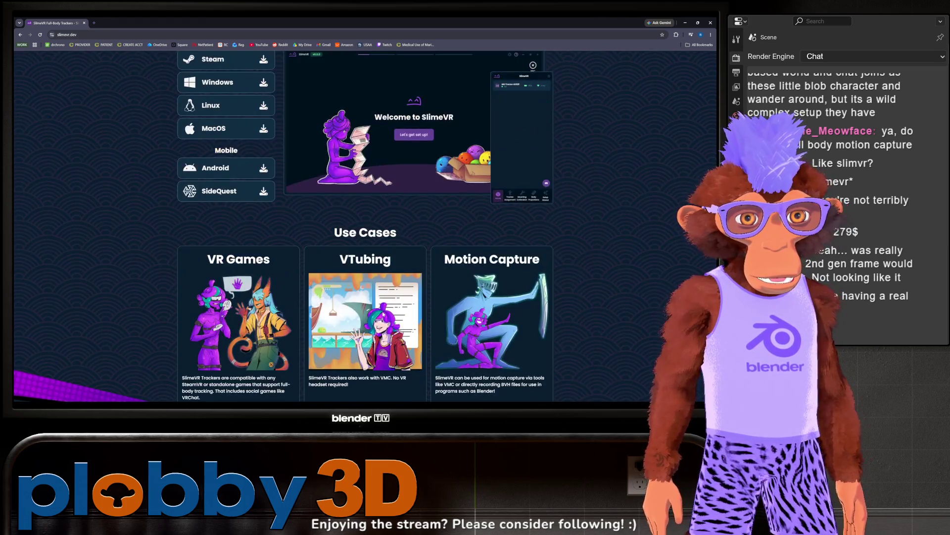
pyautogui.scroll(-2, 155, 170)
pyautogui.scroll(4, 155, 170)
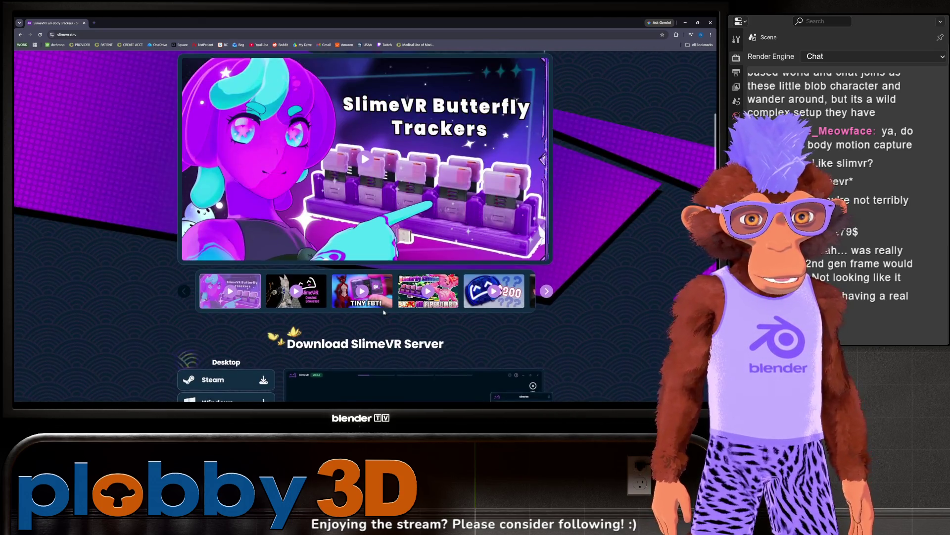
pyautogui.scroll(7, 348, 248)
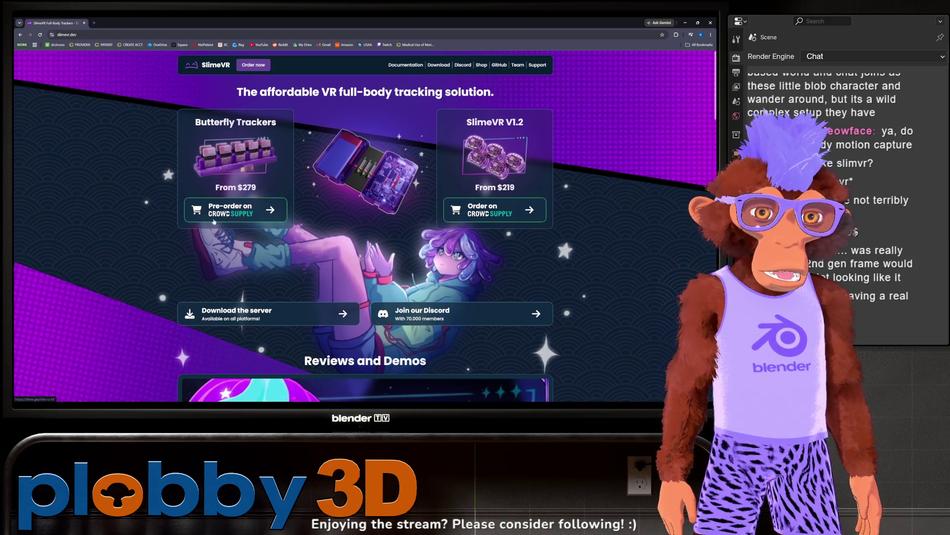
pyautogui.click(229, 154)
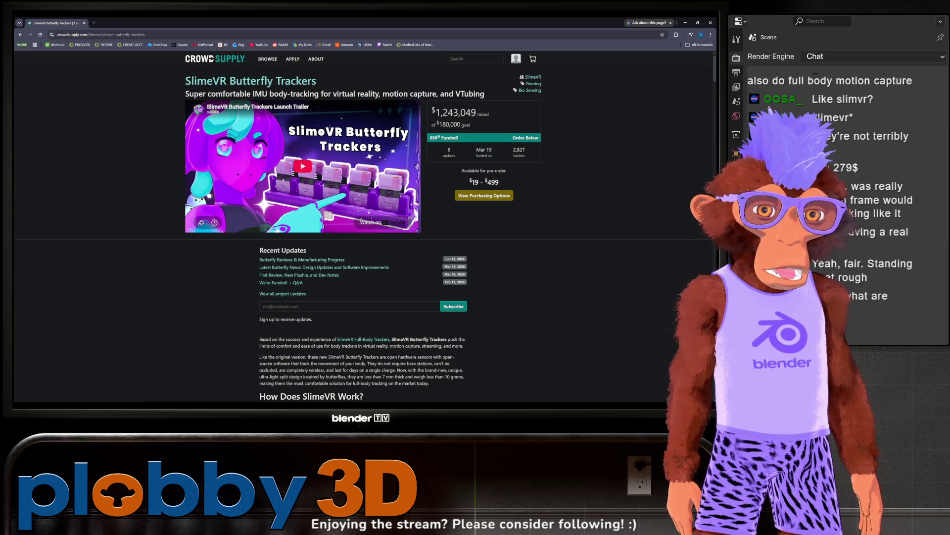
# Read down the Crowd Supply page to 'Compatible With Many Different Platforms' and 'Features & Specifications'
pyautogui.scroll(-3, 465, 231)
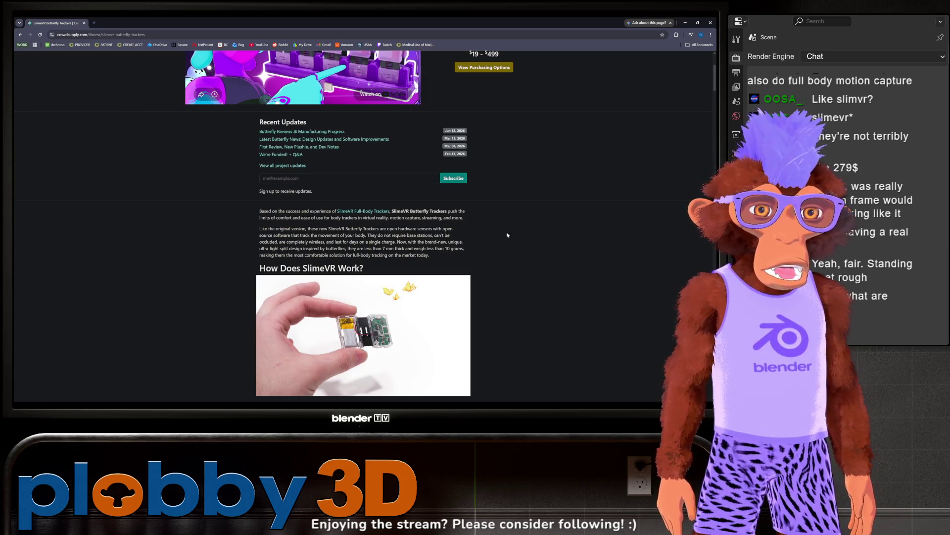
pyautogui.scroll(-2, 471, 233)
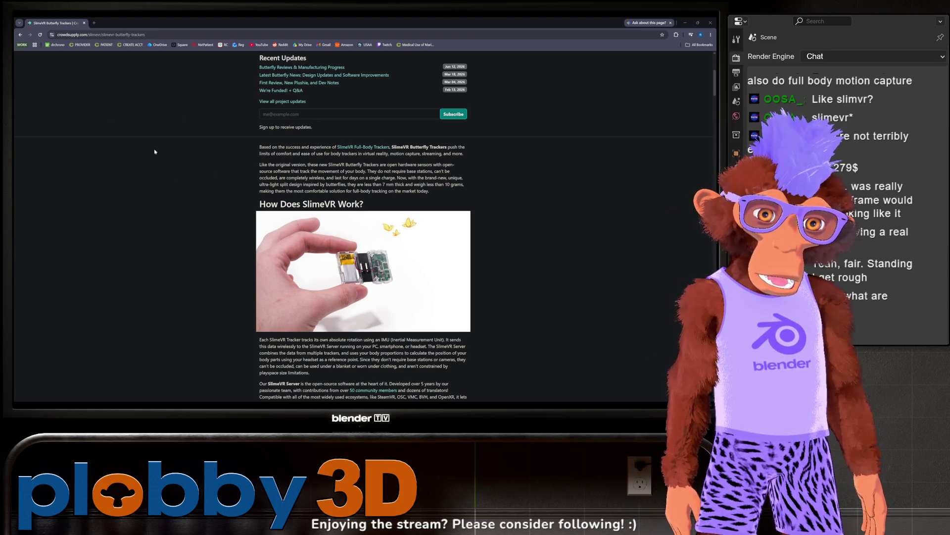
pyautogui.scroll(-2, 154, 152)
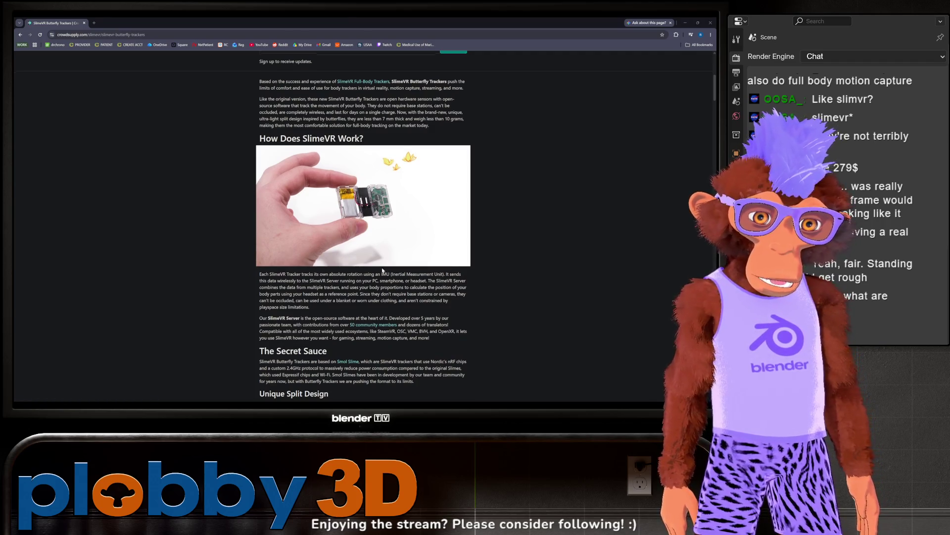
pyautogui.scroll(-3, 363, 227)
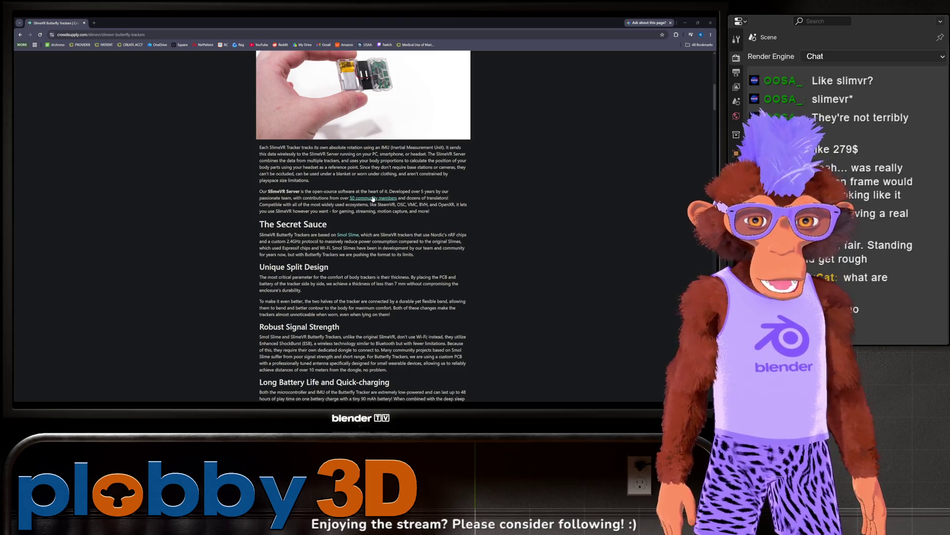
pyautogui.scroll(5, 370, 196)
pyautogui.scroll(-6, 369, 196)
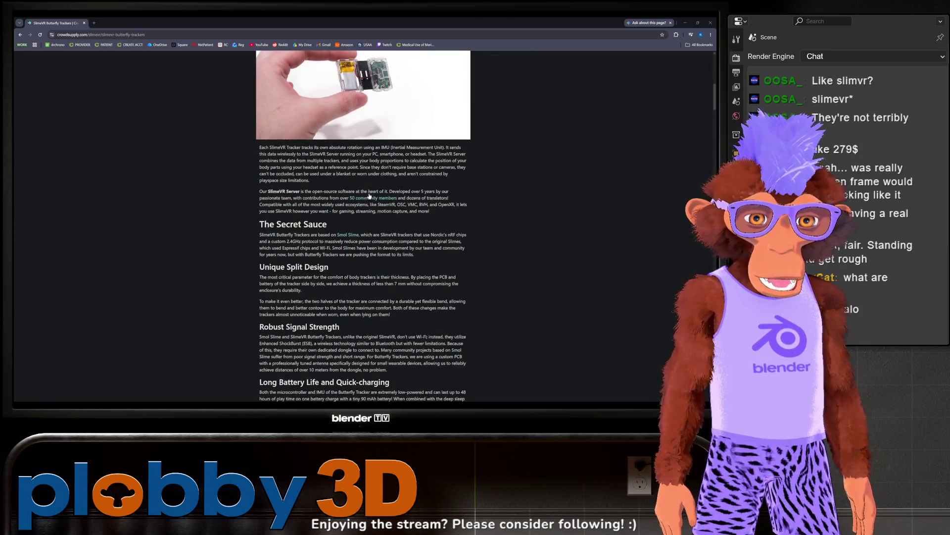
pyautogui.scroll(1, 360, 194)
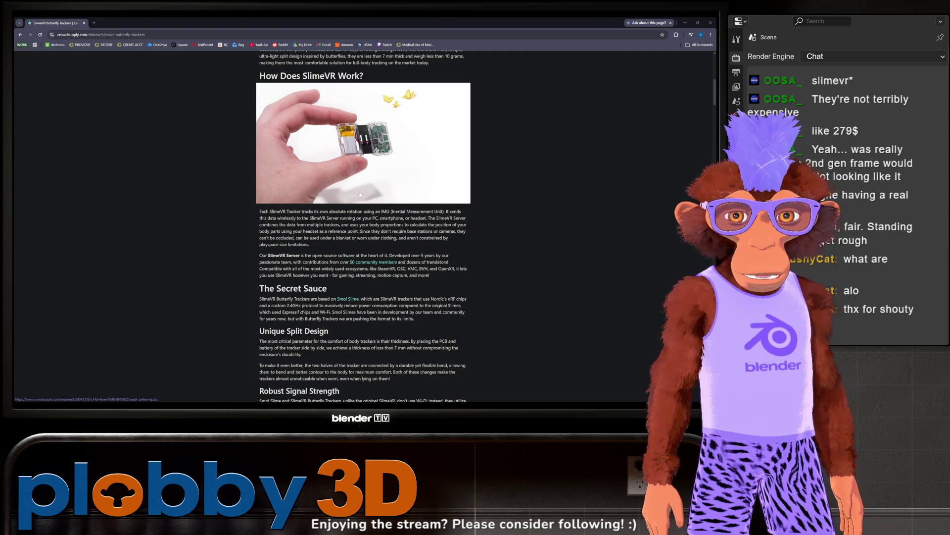
pyautogui.scroll(-4, 361, 194)
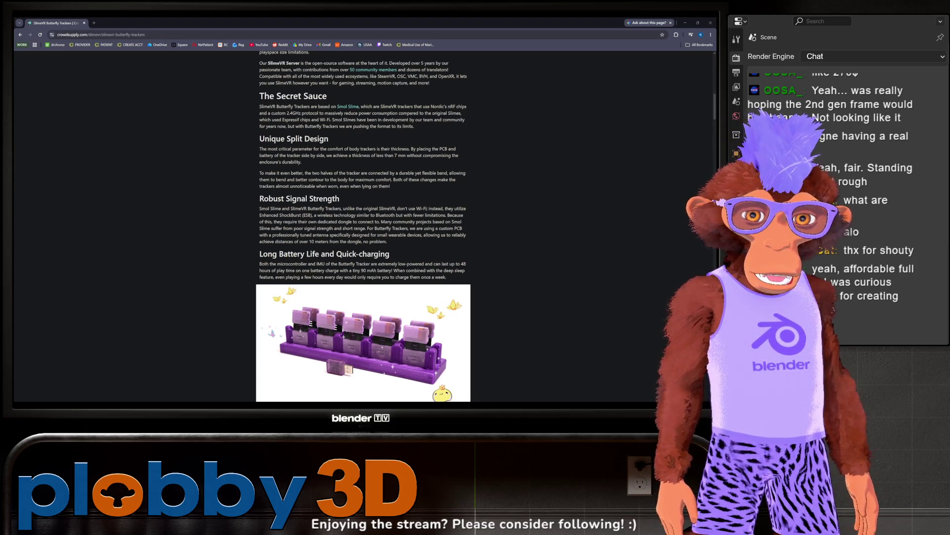
pyautogui.scroll(-2, 364, 223)
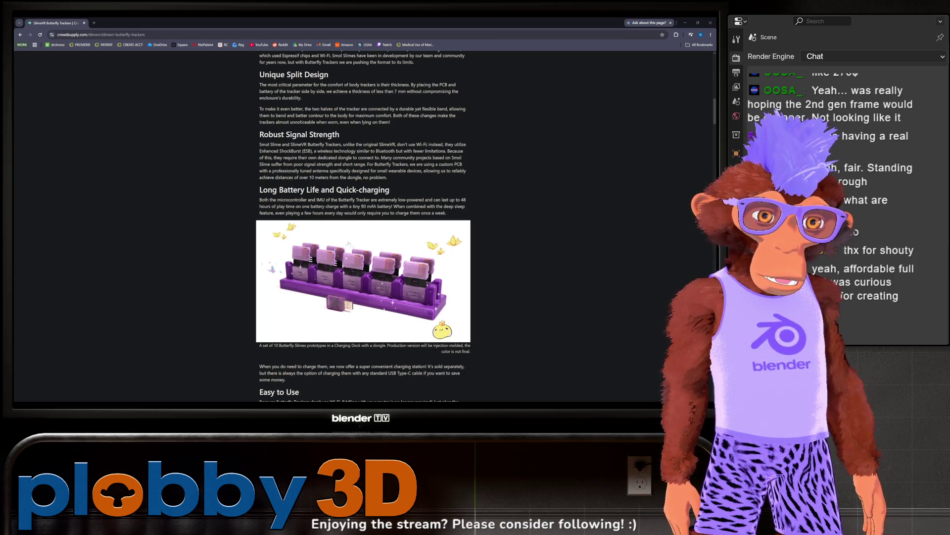
pyautogui.scroll(-5, 257, 269)
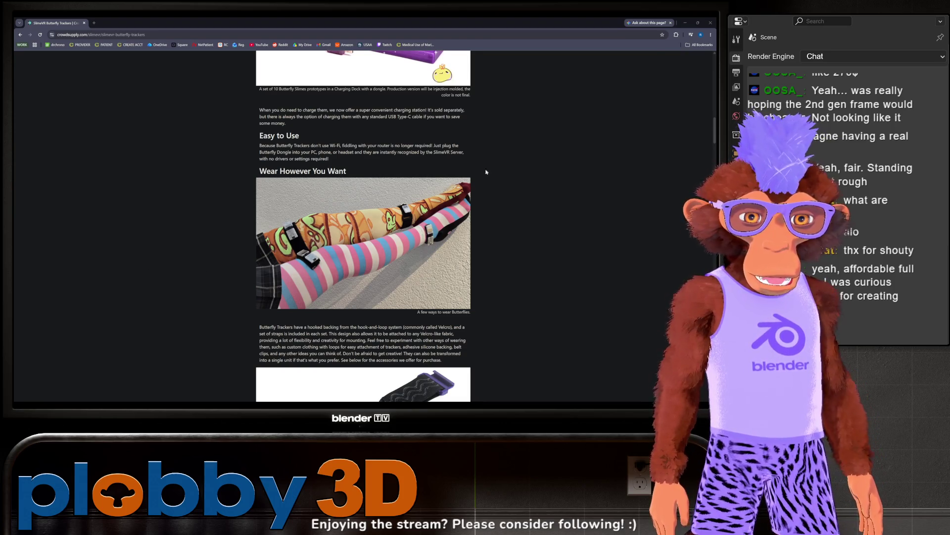
pyautogui.scroll(-7, 308, 181)
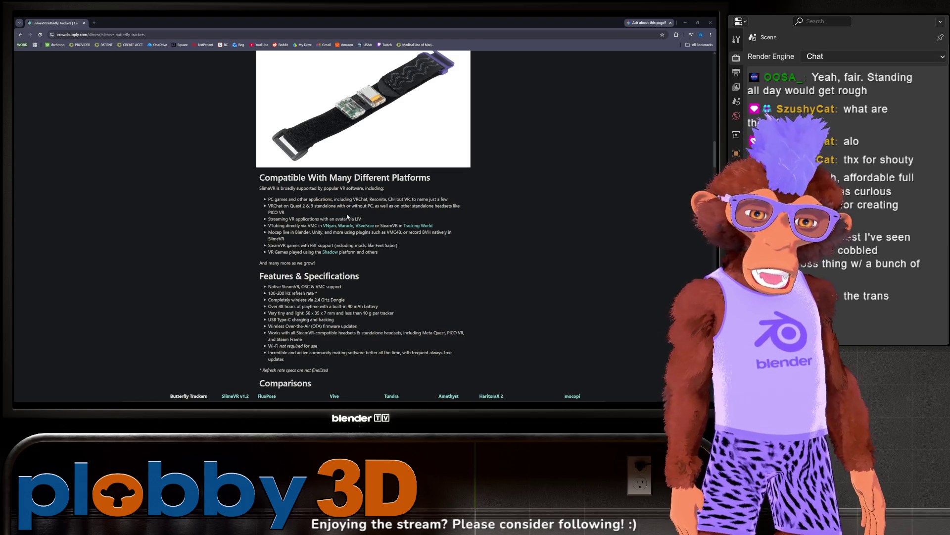
# Scroll past Risks & Challenges and Ask a Question to the Core Set ($279) and Enhanced Core Set ($364) bundles
pyautogui.scroll(-2, 345, 225)
pyautogui.scroll(-3, 345, 234)
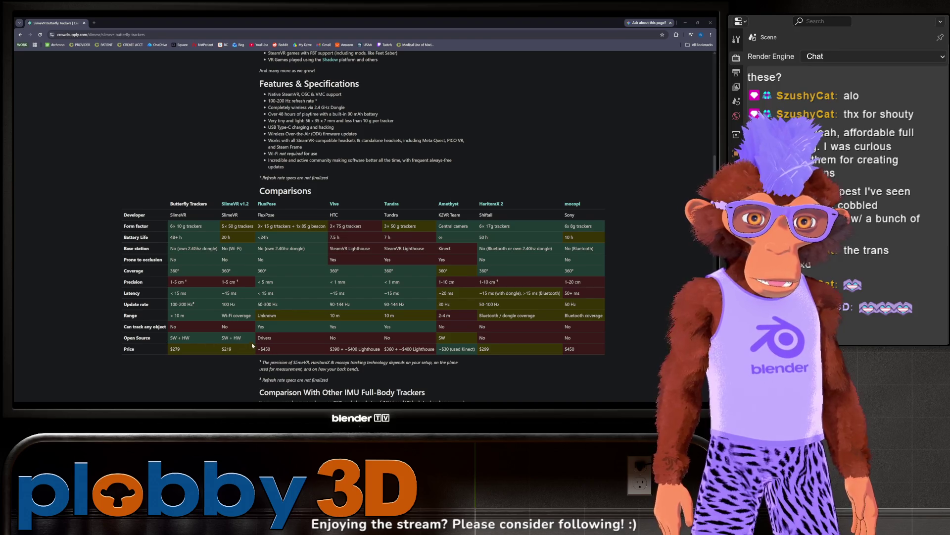
pyautogui.scroll(-12, 255, 338)
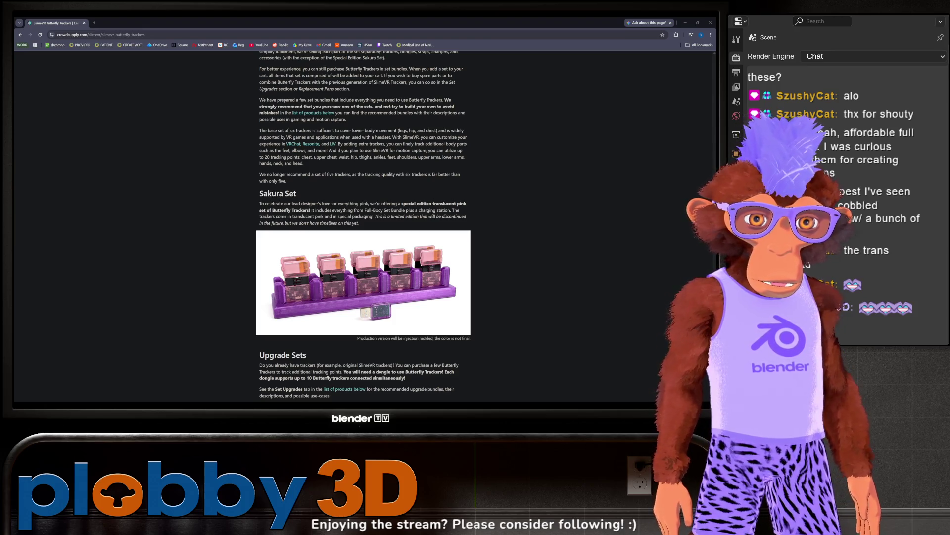
pyautogui.scroll(-8, 428, 180)
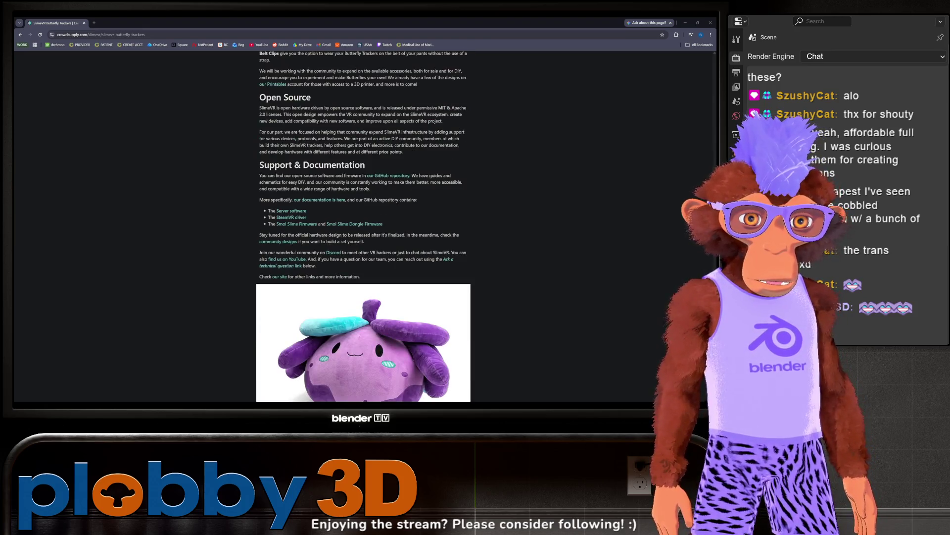
pyautogui.scroll(-10, 277, 170)
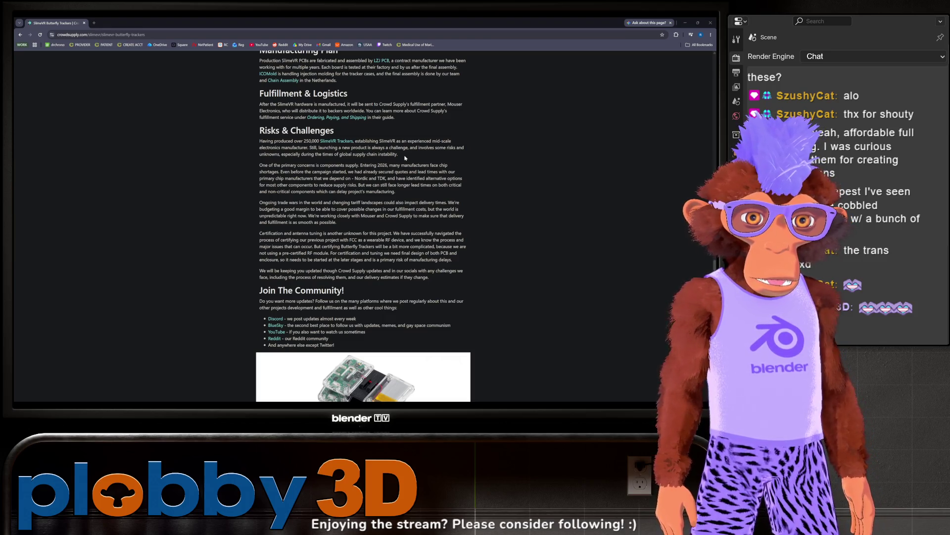
pyautogui.scroll(-7, 405, 157)
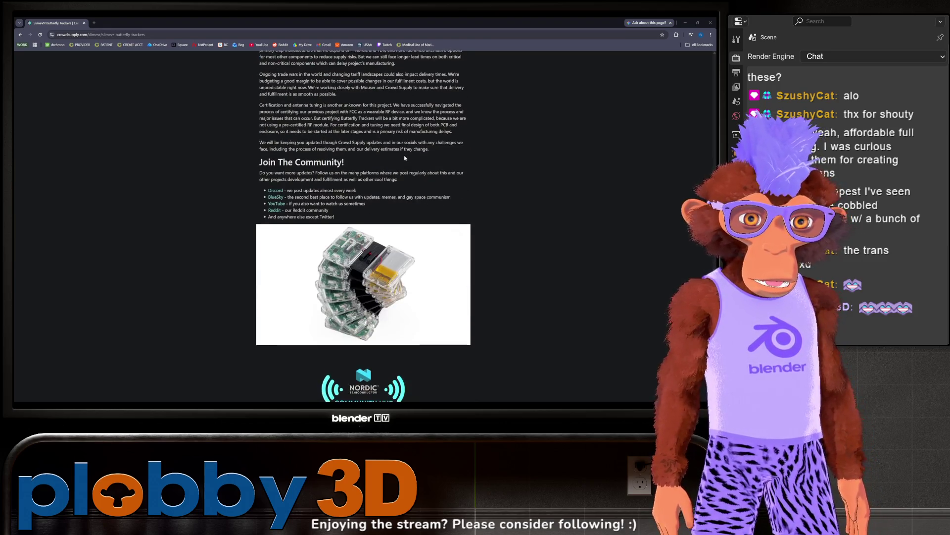
pyautogui.scroll(-4, 403, 159)
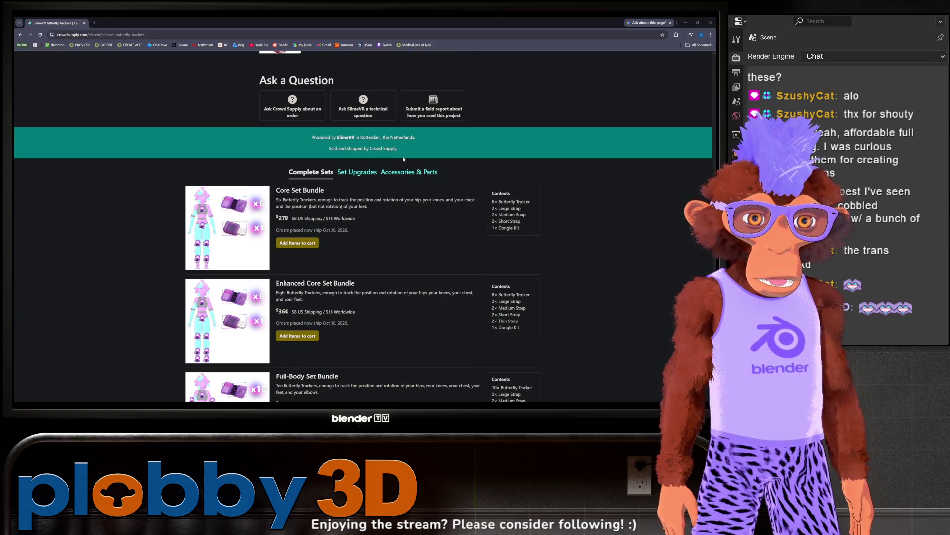
# Scroll down through the Butterfly Trackers bundles and About the Team, then back to the top
pyautogui.scroll(-2, 403, 159)
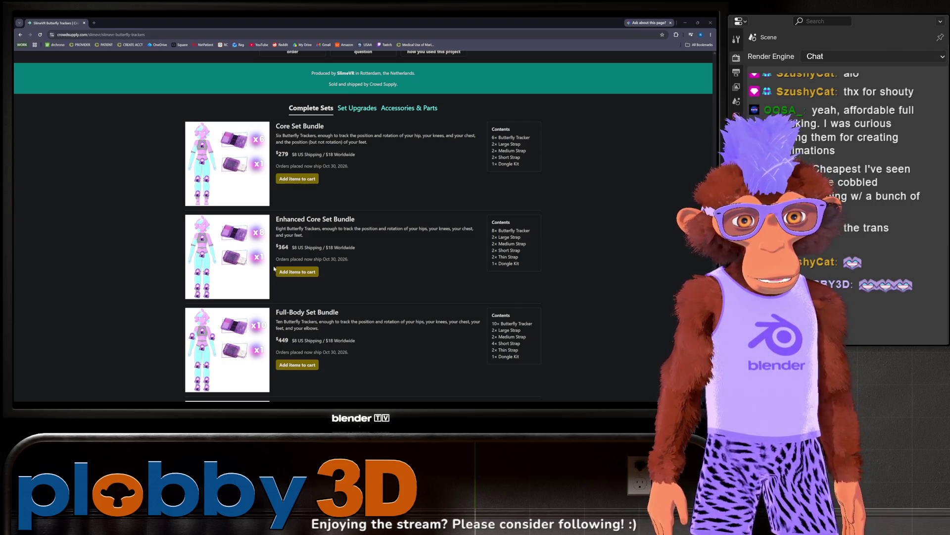
pyautogui.scroll(-4, 261, 280)
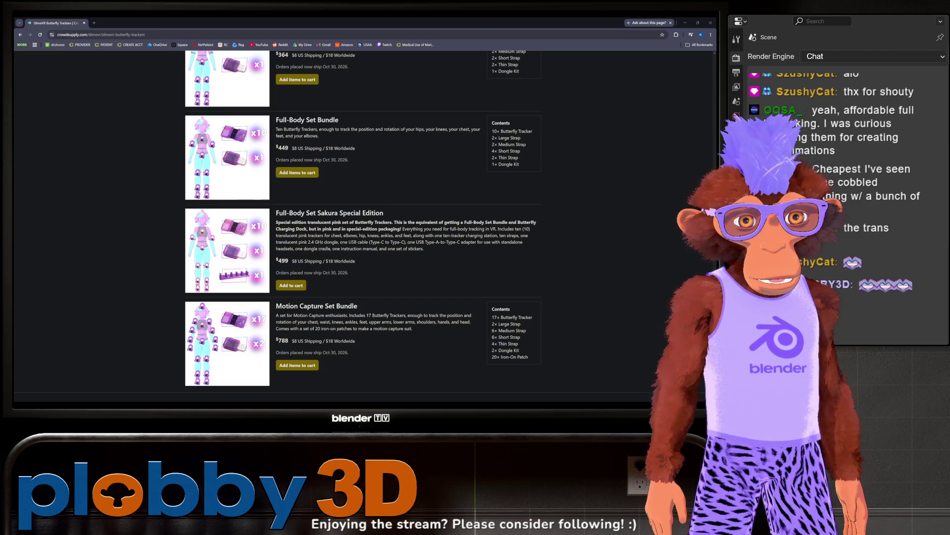
pyautogui.scroll(-2, 363, 223)
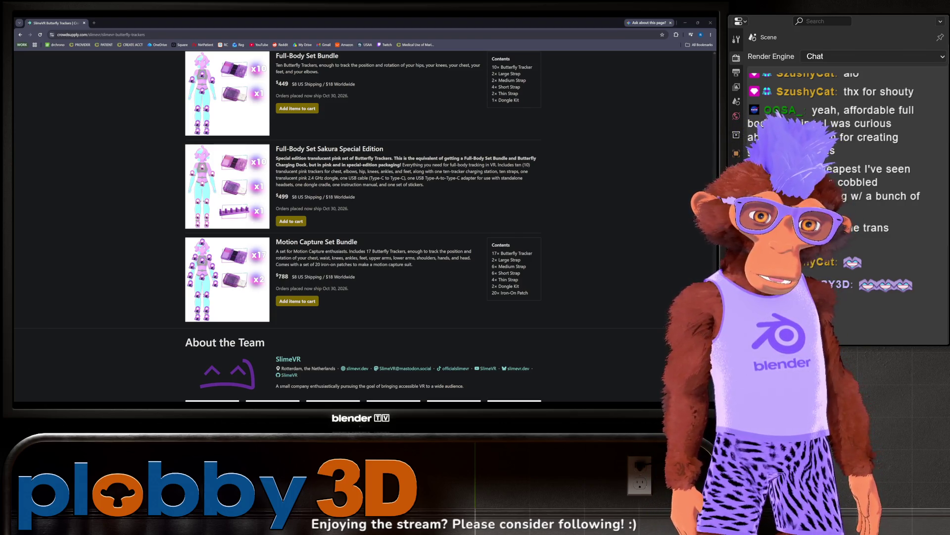
pyautogui.scroll(-4, 364, 223)
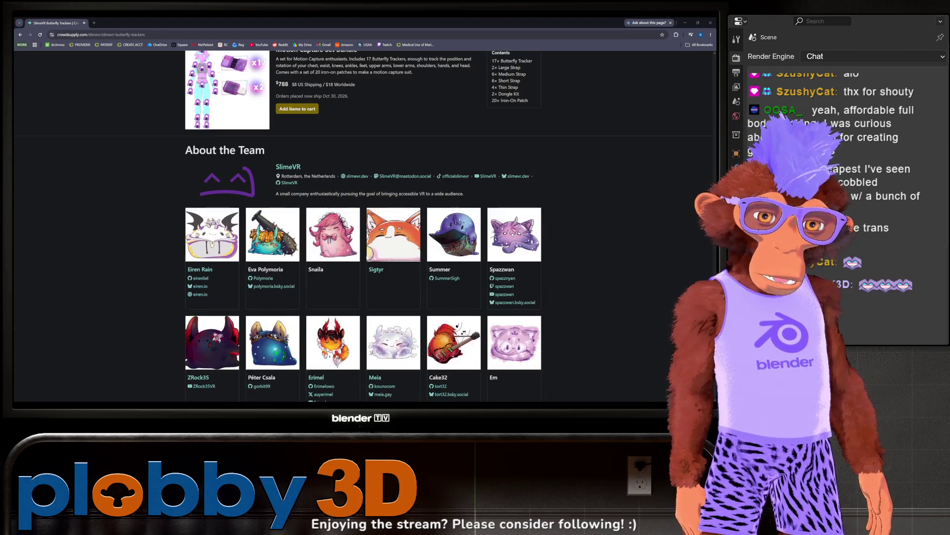
pyautogui.scroll(4, 396, 249)
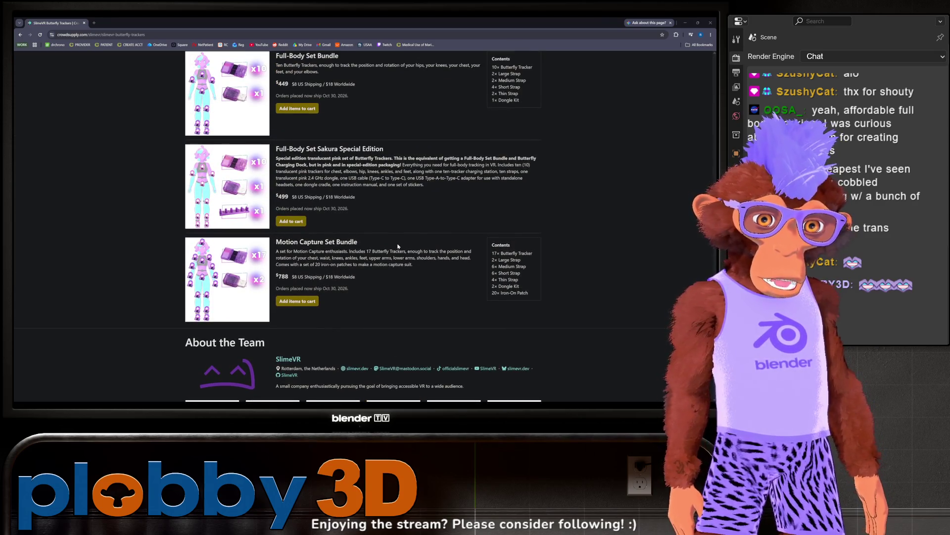
pyautogui.scroll(20, 398, 246)
pyautogui.scroll(20, 363, 225)
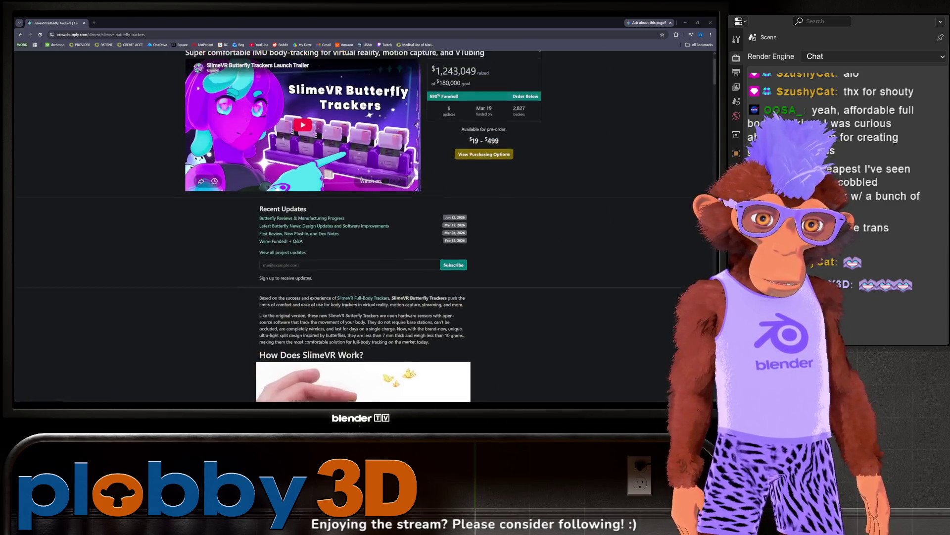
# Go back from the Crowd Supply campaign to the SlimeVR homepage at slimevr.dev
pyautogui.scroll(2, 278, 226)
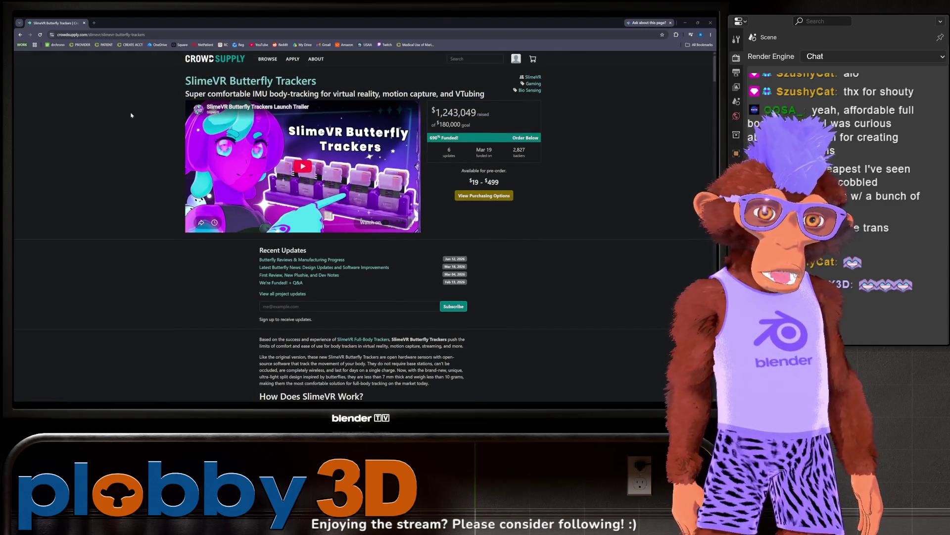
pyautogui.click(21, 35)
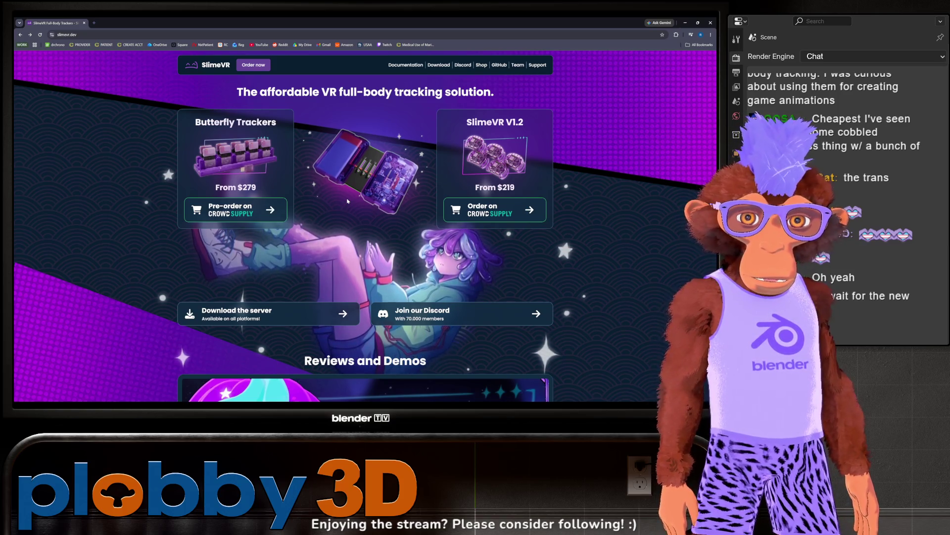
pyautogui.click(151, 35)
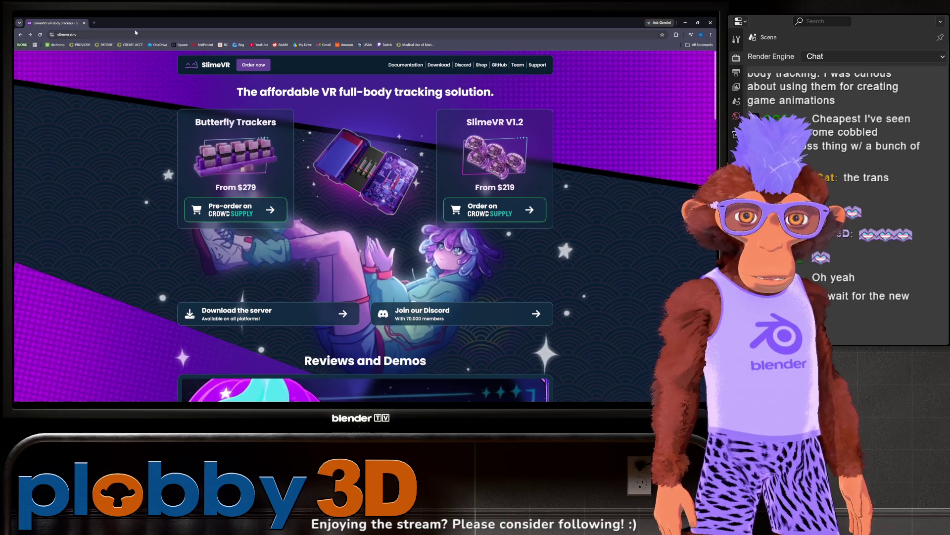
# Search Google for 'steam frame' and skim the news and discussion results
pyautogui.write('s')
pyautogui.write('team frame')
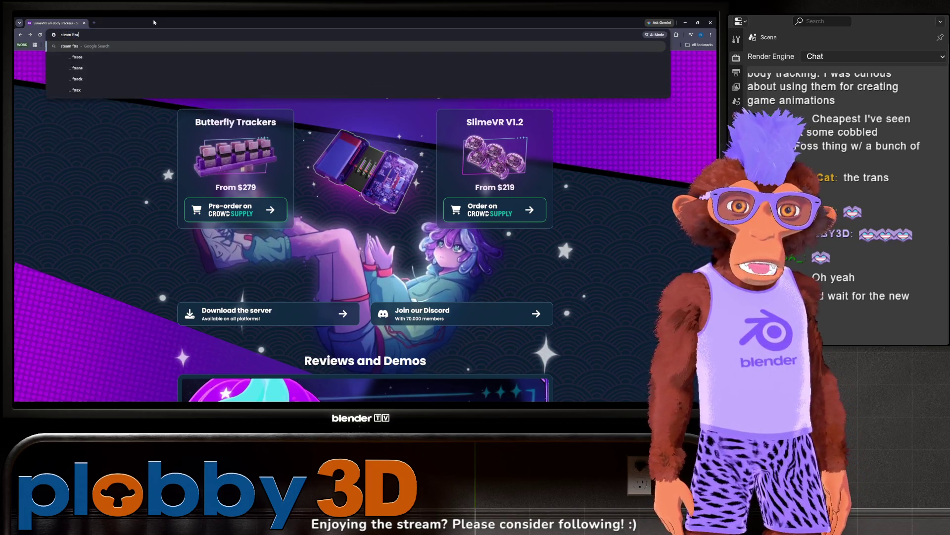
pyautogui.press('Return')
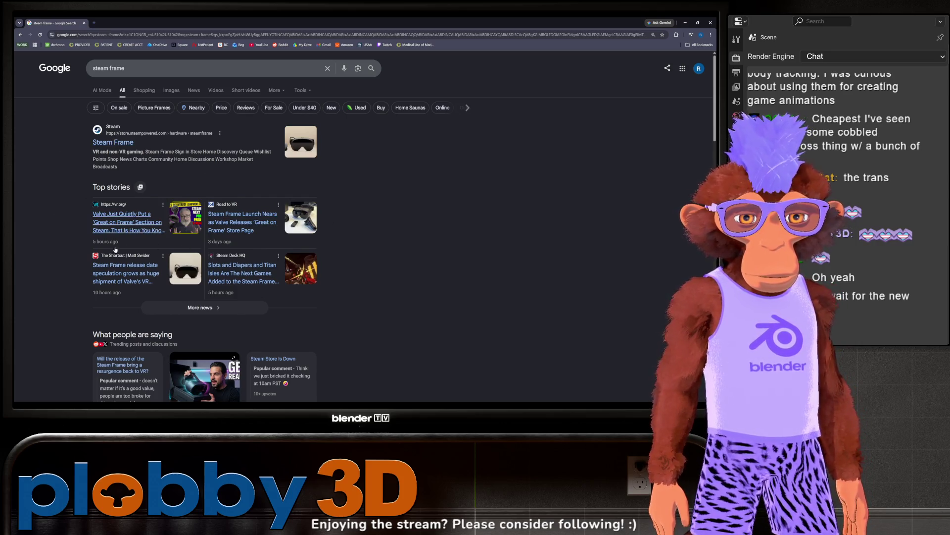
pyautogui.scroll(-3, 176, 182)
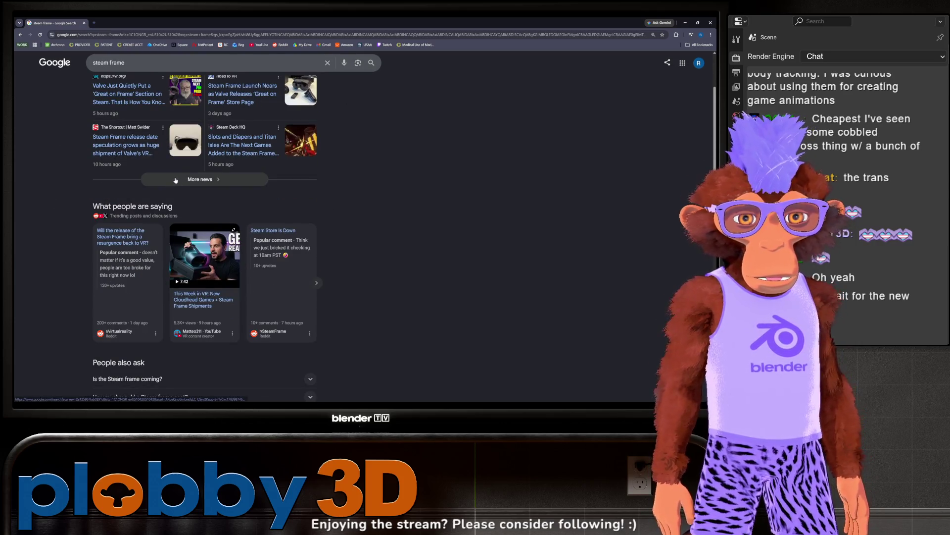
pyautogui.scroll(-3, 175, 180)
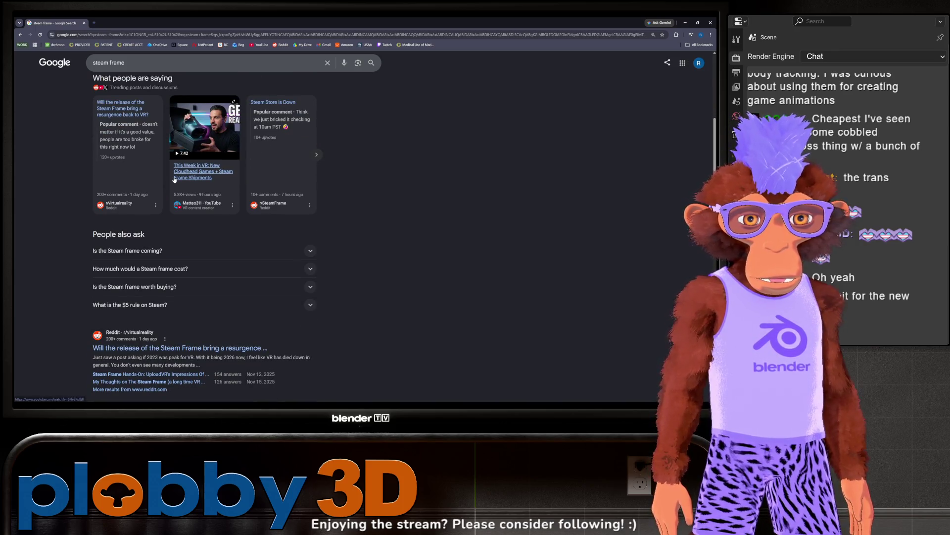
pyautogui.scroll(6, 174, 180)
# Open the Steam Frame store page and read down to the Headset Tech Specs
pyautogui.click(112, 142)
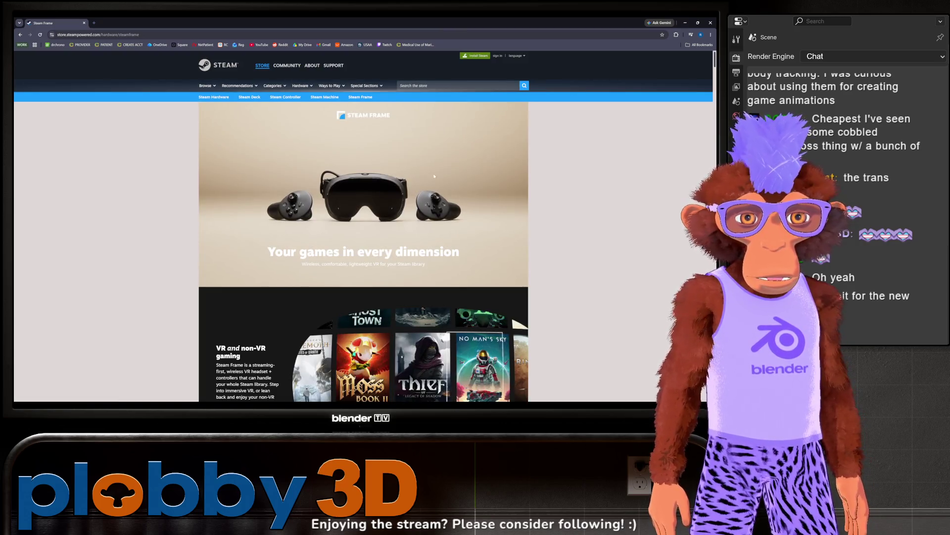
pyautogui.scroll(-3, 421, 174)
pyautogui.scroll(-8, 420, 175)
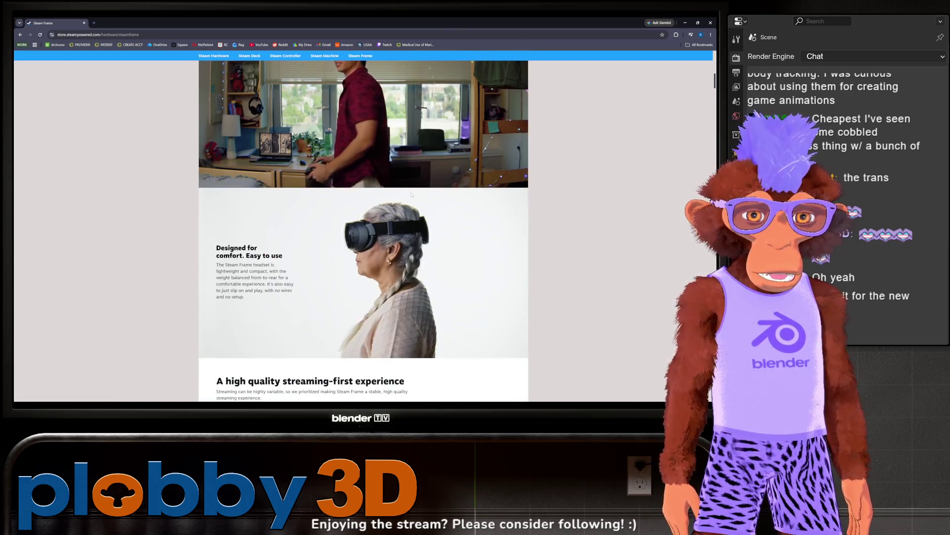
pyautogui.scroll(-7, 411, 195)
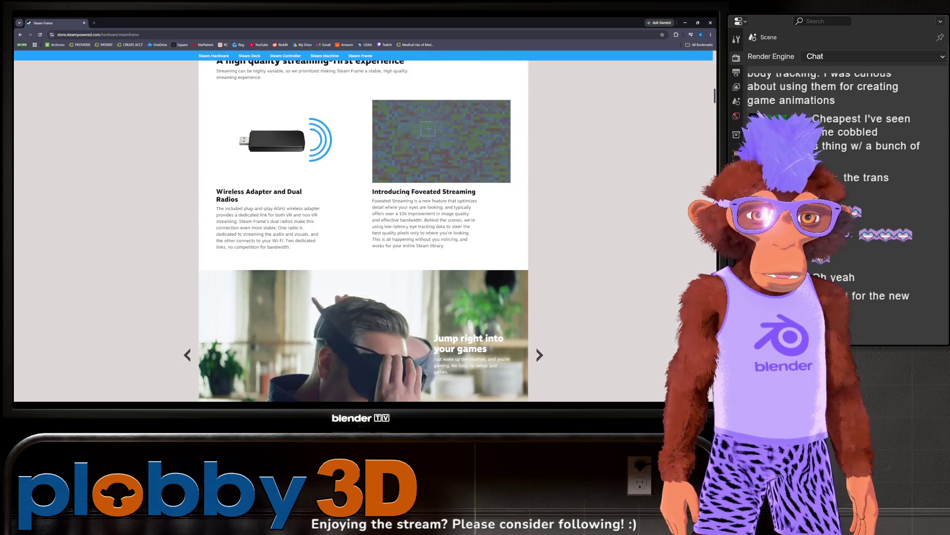
pyautogui.scroll(-3, 405, 198)
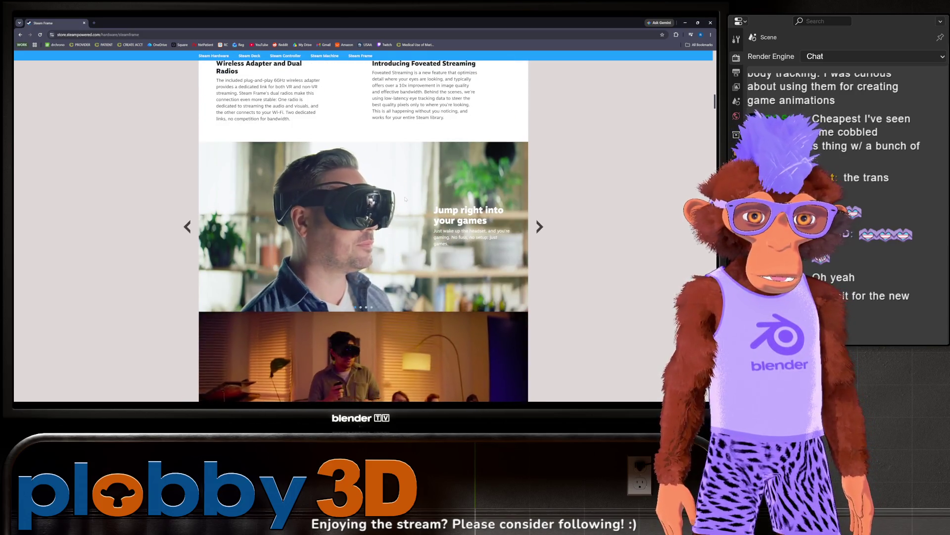
pyautogui.scroll(-6, 404, 197)
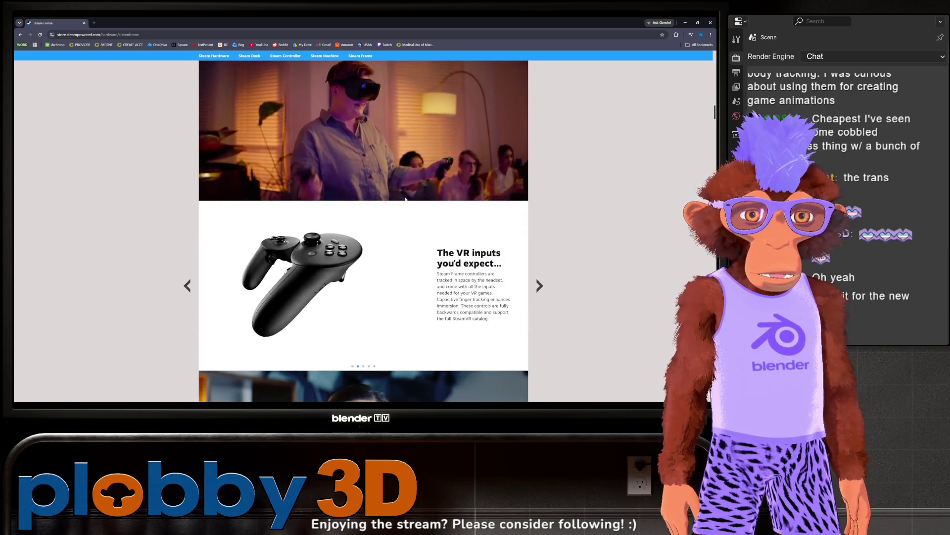
pyautogui.scroll(-3, 404, 198)
pyautogui.scroll(-6, 404, 198)
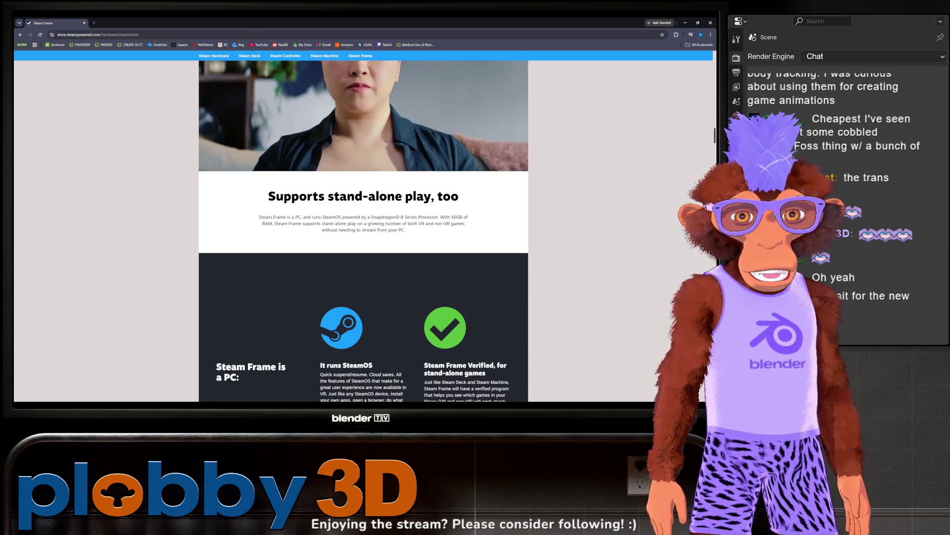
pyautogui.scroll(-3, 403, 190)
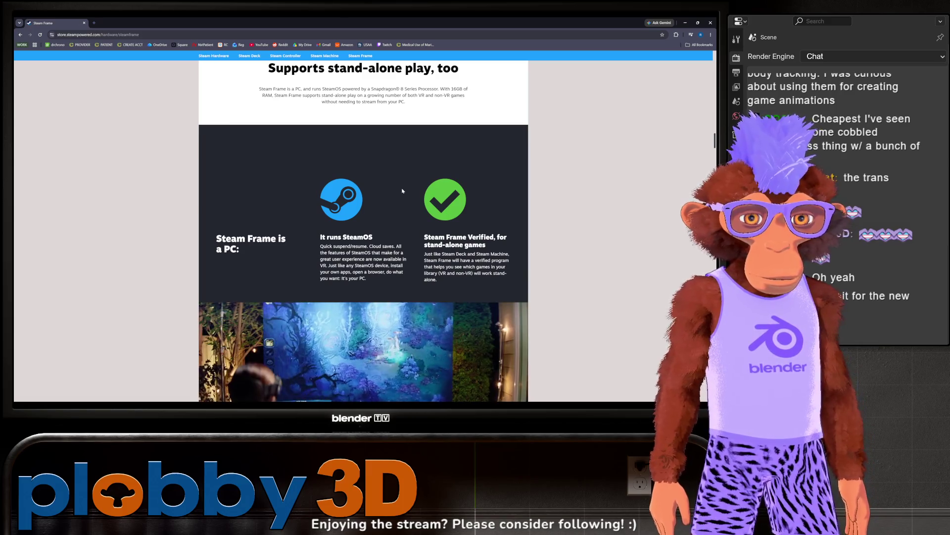
pyautogui.scroll(-3, 403, 191)
pyautogui.scroll(-3, 403, 191)
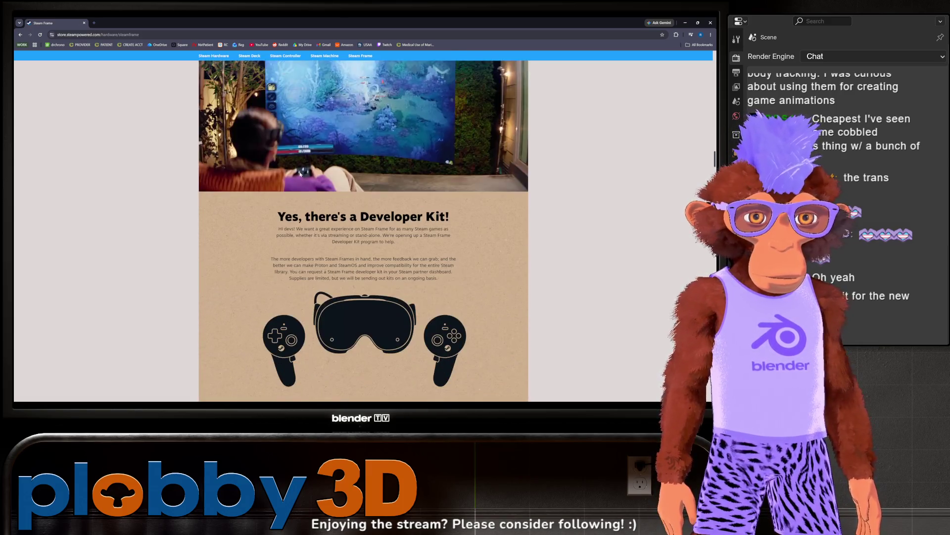
pyautogui.scroll(-5, 372, 250)
pyautogui.scroll(-5, 372, 250)
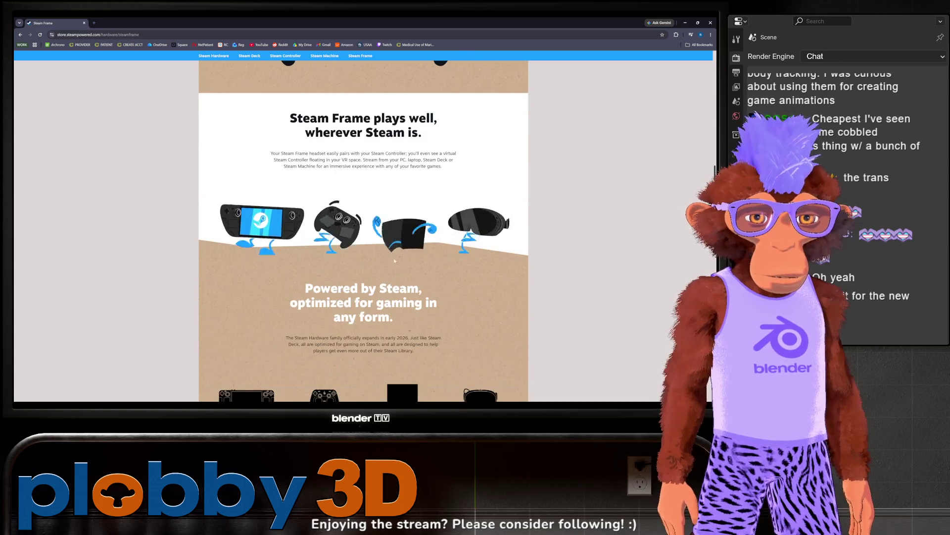
pyautogui.scroll(-3, 372, 245)
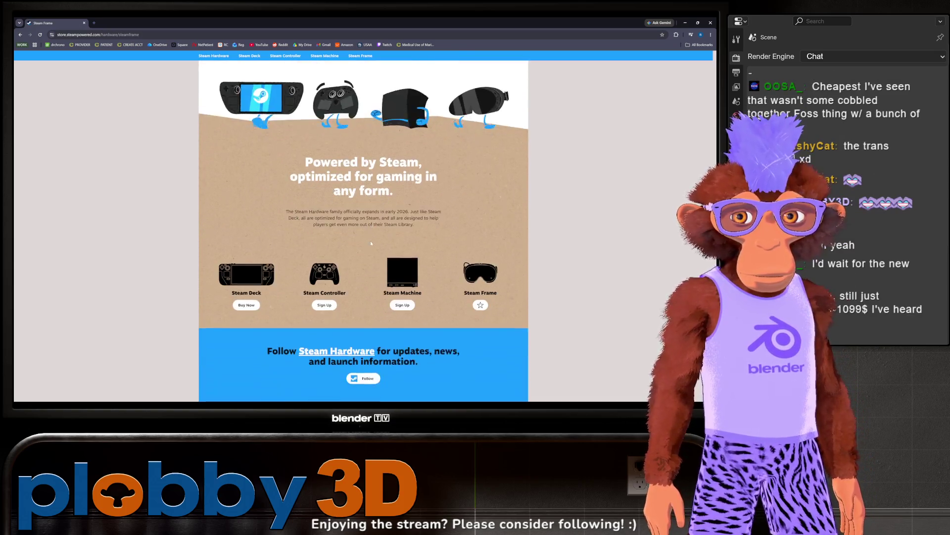
pyautogui.scroll(-2, 371, 242)
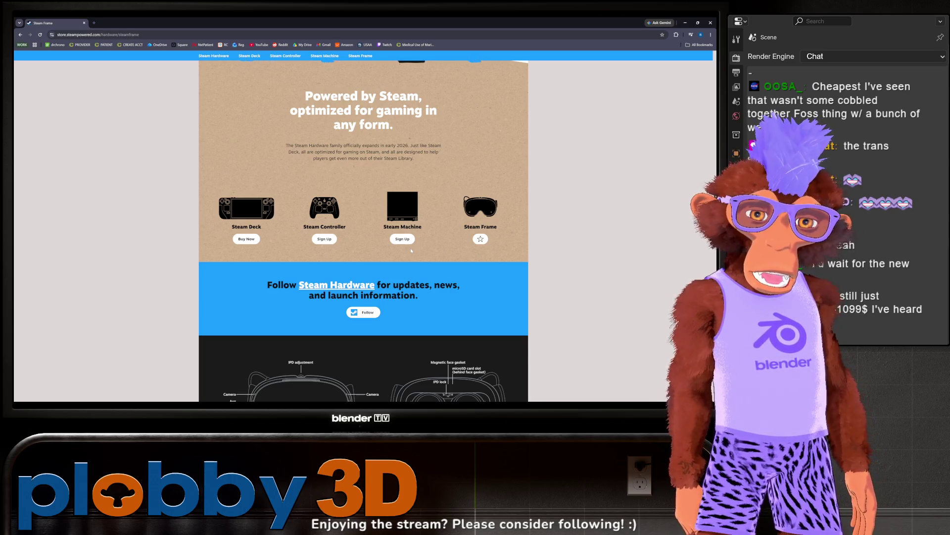
pyautogui.scroll(-4, 411, 250)
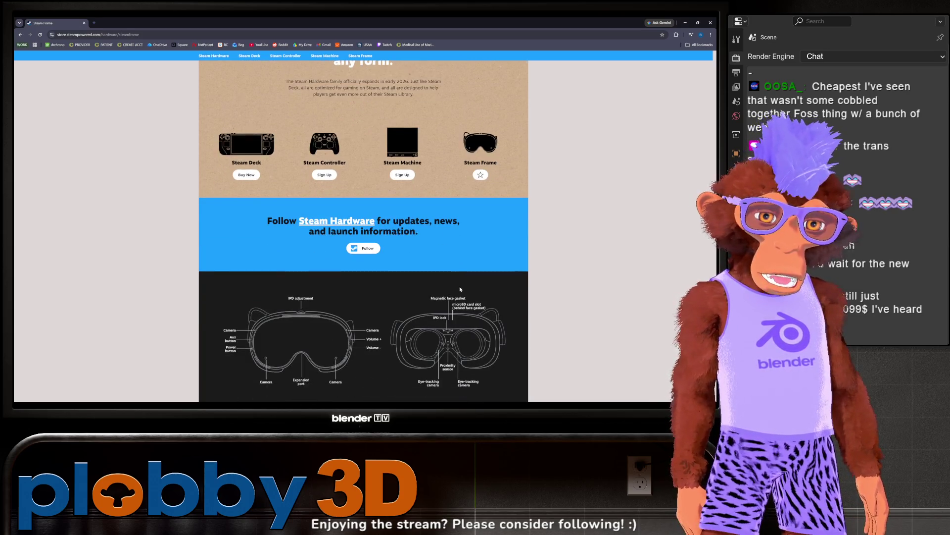
pyautogui.scroll(-1, 462, 278)
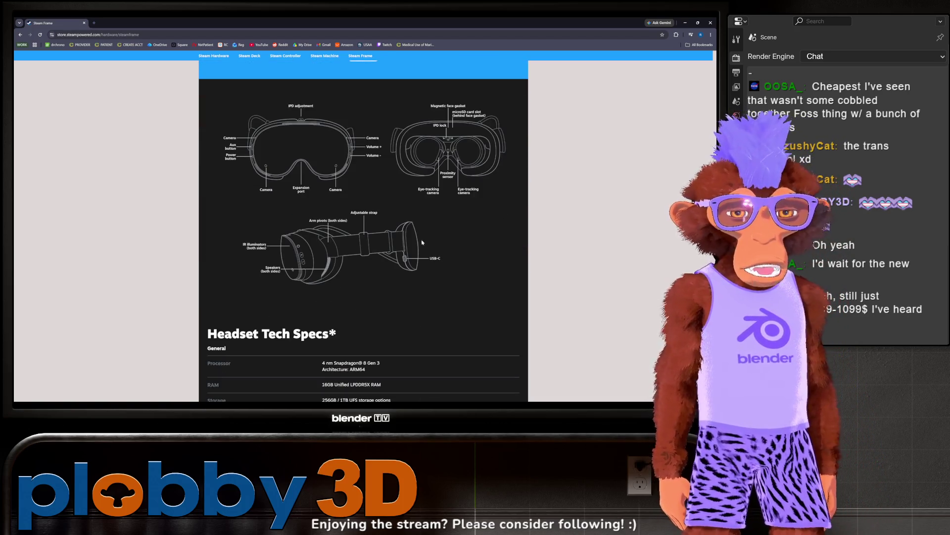
pyautogui.hotkey('alt', 'Tab')
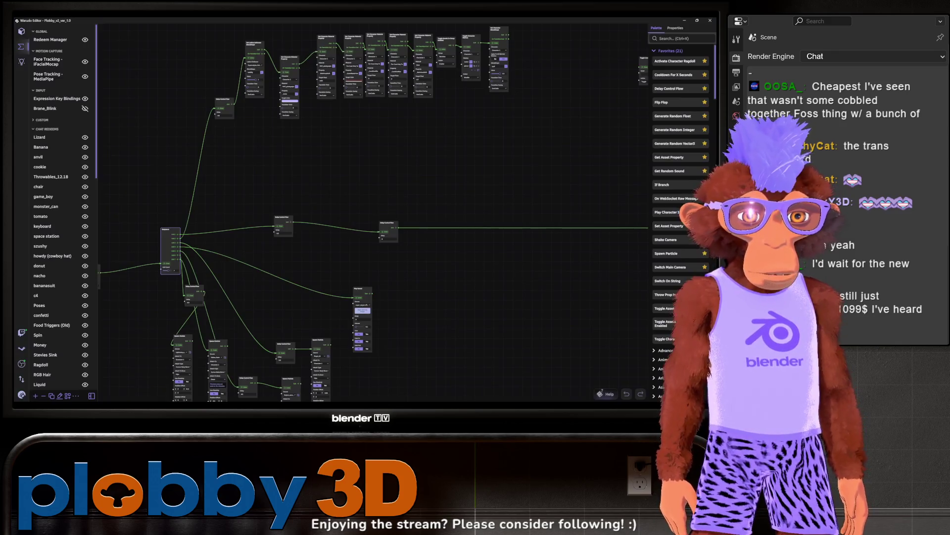
# Review the Oscillator and Character 1 asset settings in Warudo's scene list before switching to Unity
pyautogui.hotkey('alt', 'Tab')
pyautogui.hotkey('alt', 'Tab')
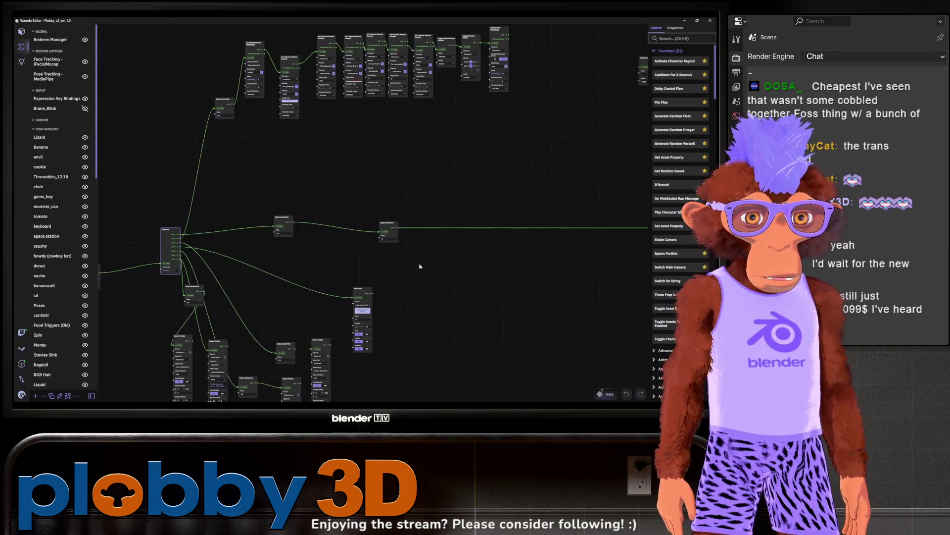
pyautogui.click(21, 31)
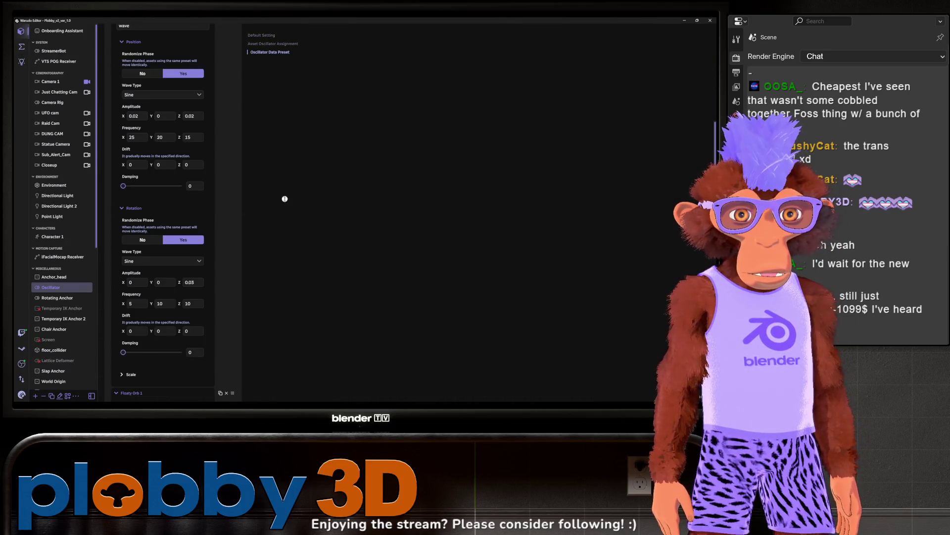
pyautogui.scroll(15, 163, 198)
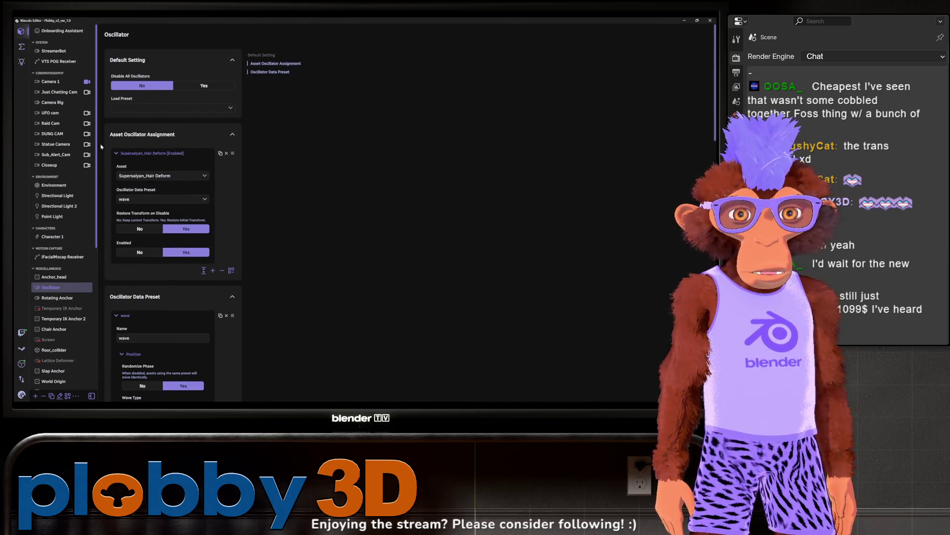
pyautogui.click(52, 236)
pyautogui.scroll(5, 115, 133)
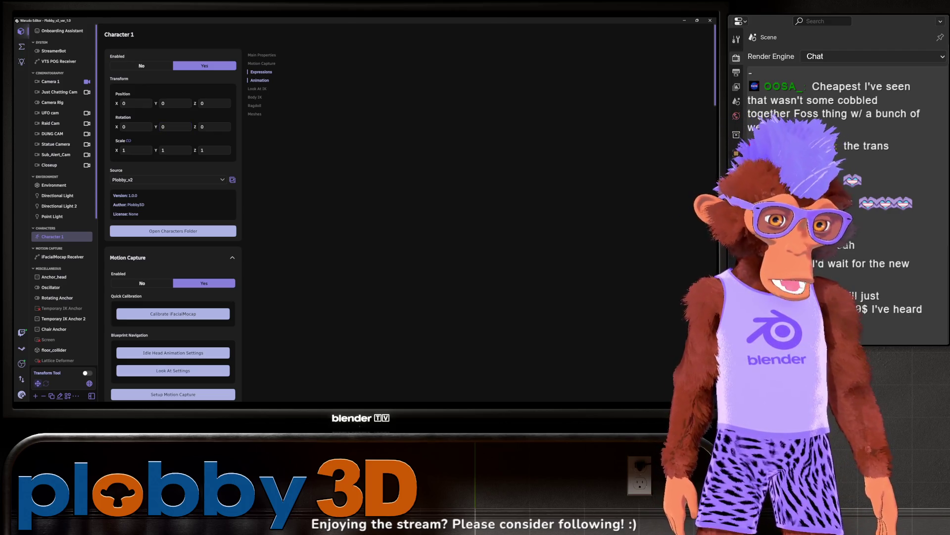
pyautogui.hotkey('alt', 'Tab')
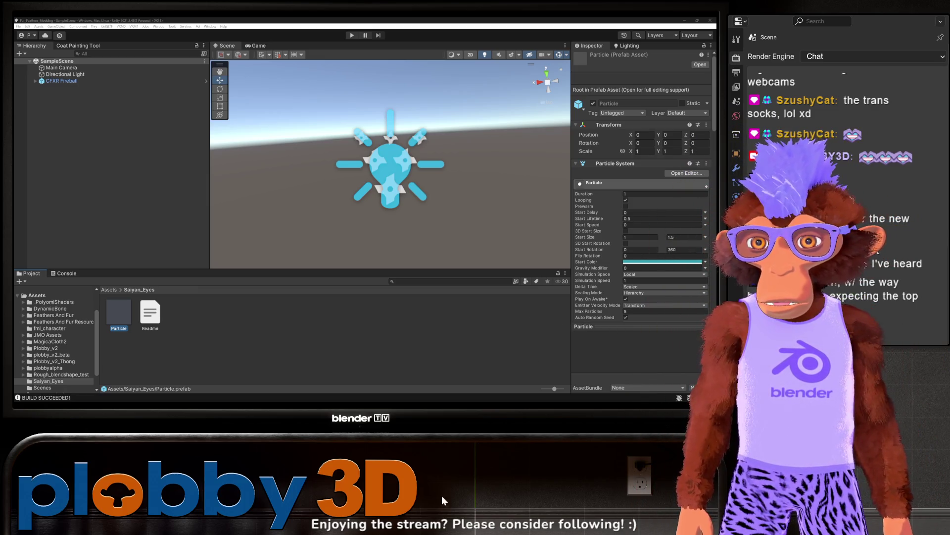
# Deselect the Particle prefab by clicking empty space in Unity's Scene view
pyautogui.click(326, 260)
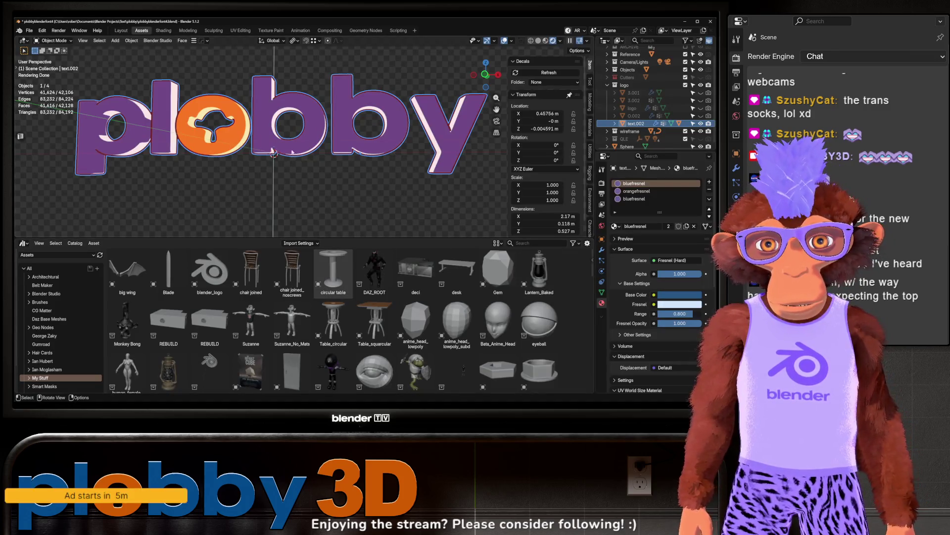
pyautogui.moveTo(291, 121)
pyautogui.mouseDown()
pyautogui.moveTo(304, 134)
pyautogui.moveTo(267, 178)
pyautogui.mouseUp()
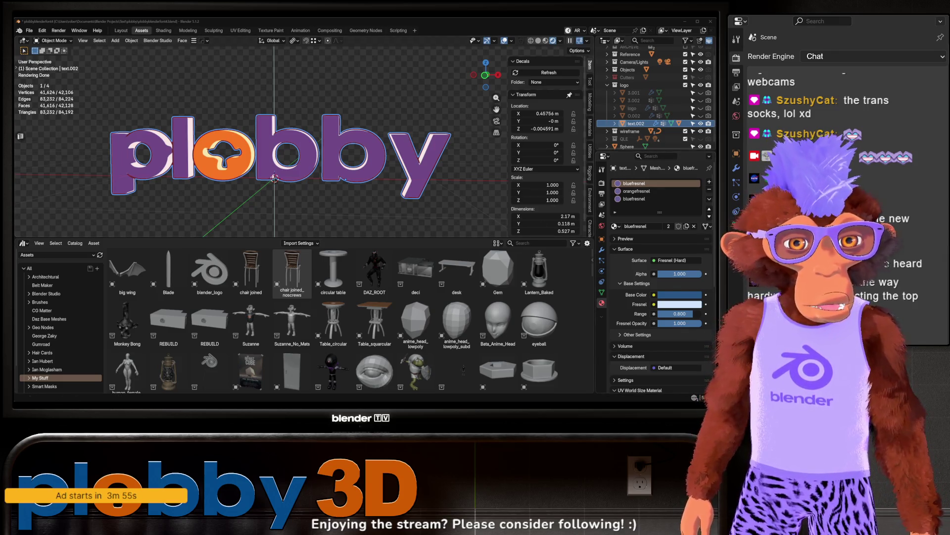
pyautogui.scroll(1, 415, 58)
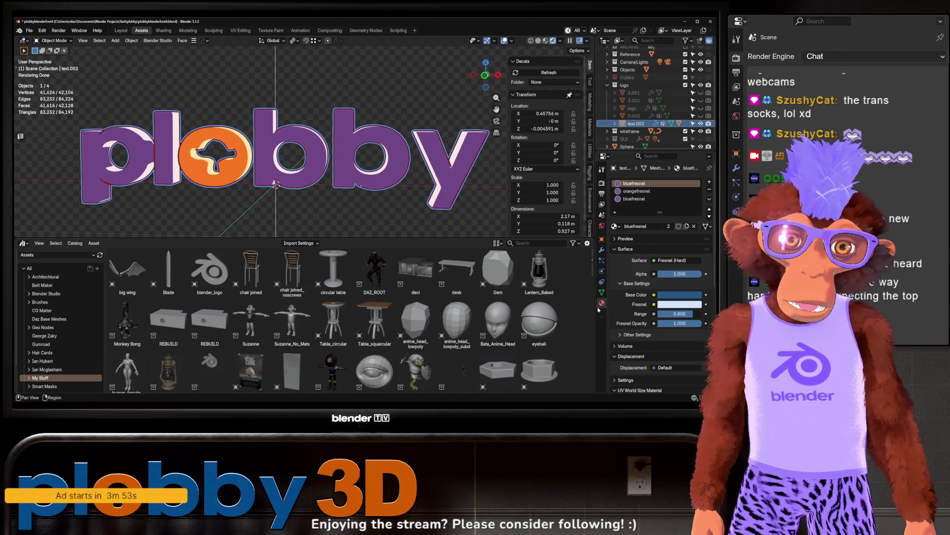
# Delete the Outline GeoNodes modifier from the plobby text
pyautogui.click(602, 250)
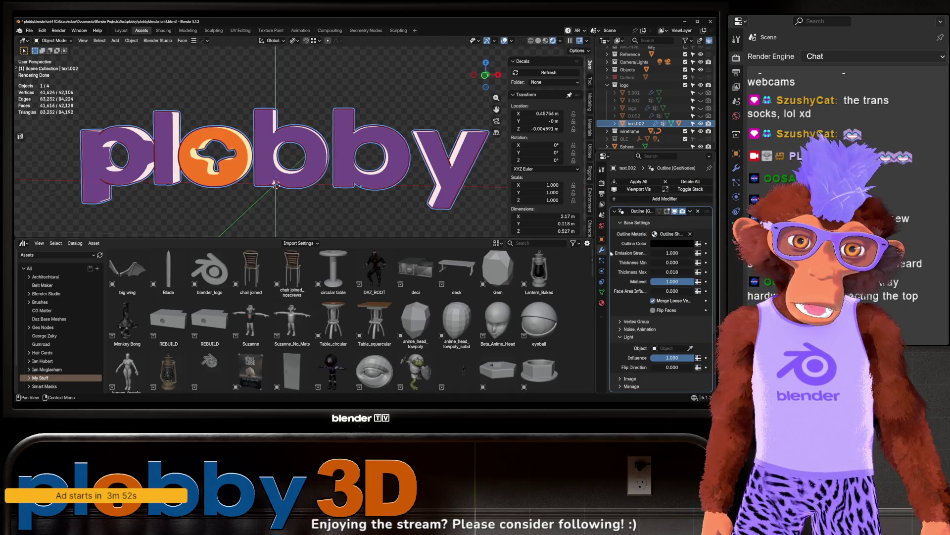
pyautogui.click(698, 212)
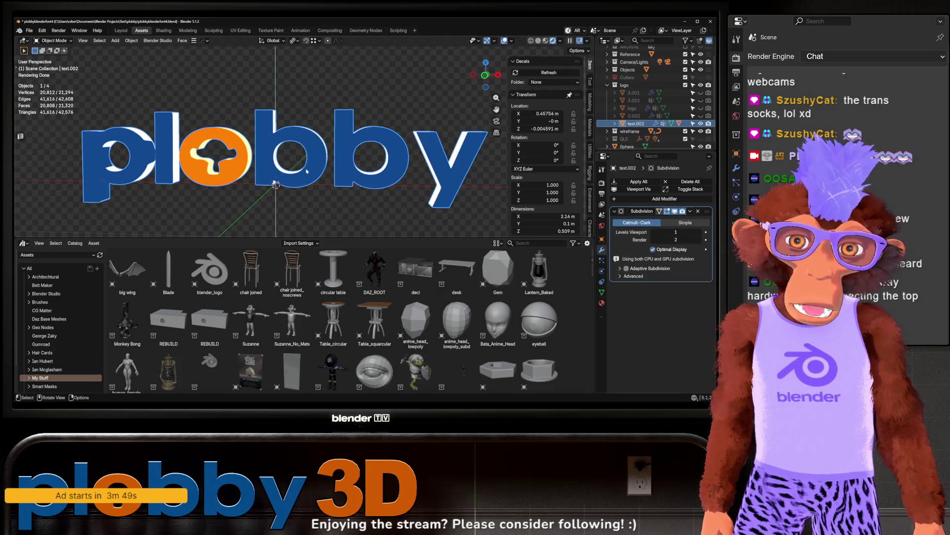
pyautogui.click(602, 302)
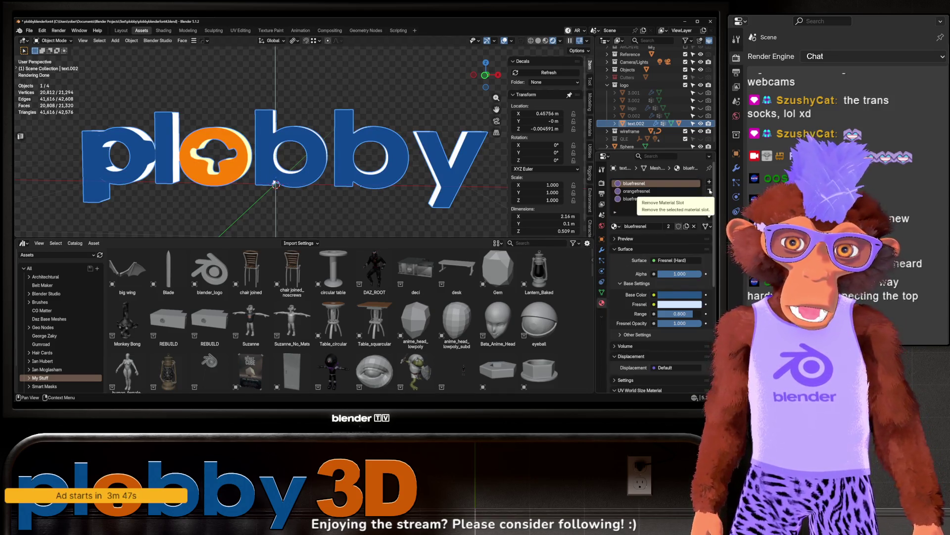
pyautogui.moveTo(250, 227)
pyautogui.mouseDown()
pyautogui.moveTo(333, 165)
pyautogui.moveTo(223, 169)
pyautogui.mouseUp()
pyautogui.scroll(-2, 223, 169)
pyautogui.scroll(5, 218, 166)
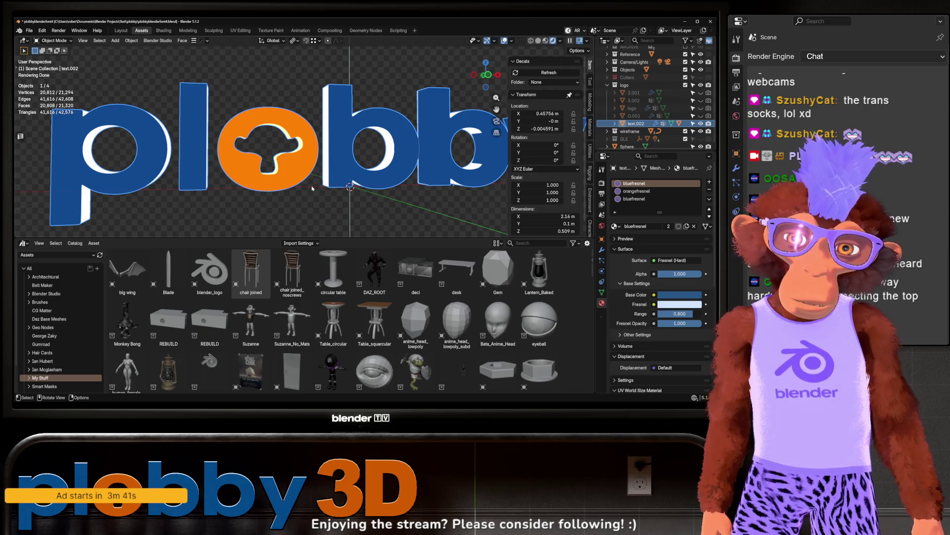
# Remove the text's material slots so it displays plain white
pyautogui.click(709, 190)
pyautogui.click(709, 190)
pyautogui.click(709, 189)
pyautogui.scroll(-2, 347, 143)
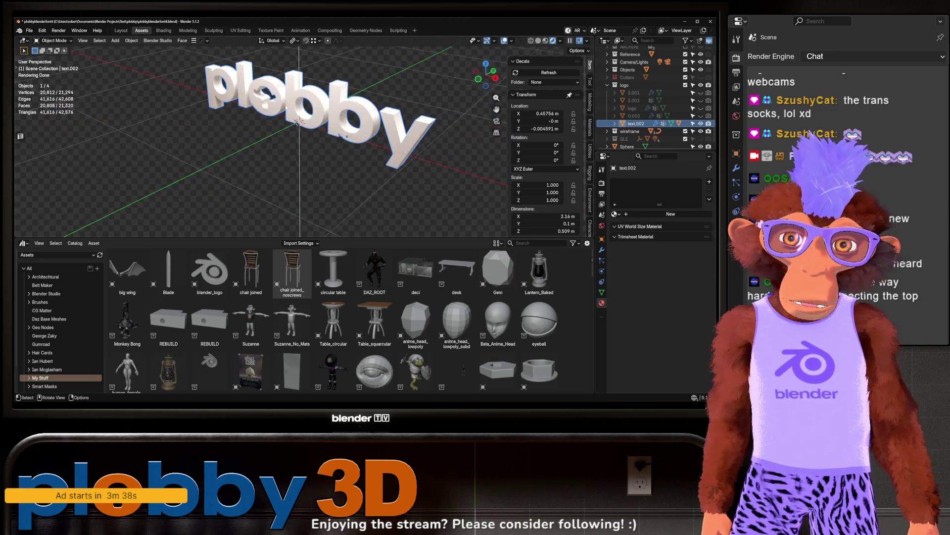
pyautogui.scroll(3, 272, 134)
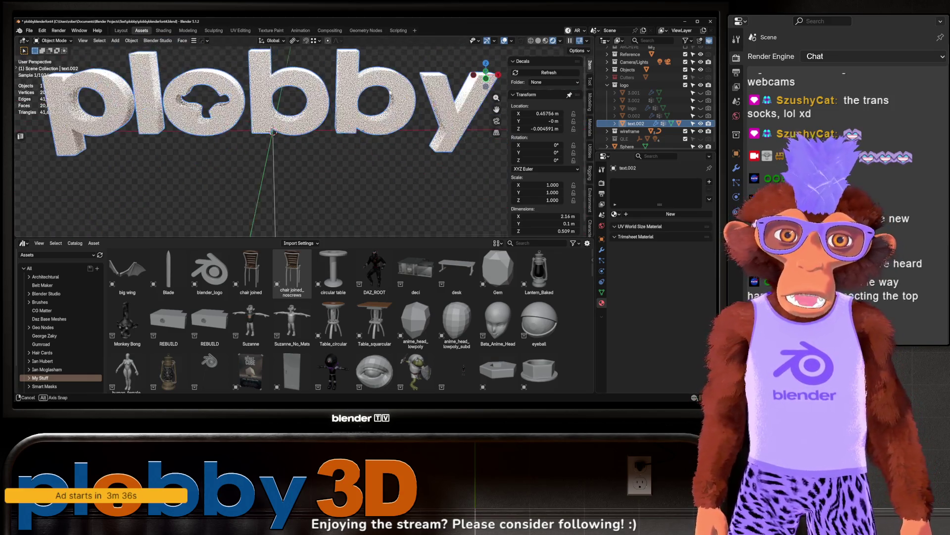
# Reselect text.002, then select the leftover 0.002 logo piece in the Outliner
pyautogui.click(413, 113)
pyautogui.click(324, 116)
pyautogui.moveTo(325, 115)
pyautogui.mouseDown()
pyautogui.moveTo(152, 86)
pyautogui.moveTo(297, 99)
pyautogui.moveTo(247, 97)
pyautogui.moveTo(274, 100)
pyautogui.moveTo(270, 114)
pyautogui.mouseUp()
pyautogui.scroll(-5, 269, 114)
pyautogui.scroll(8, 267, 120)
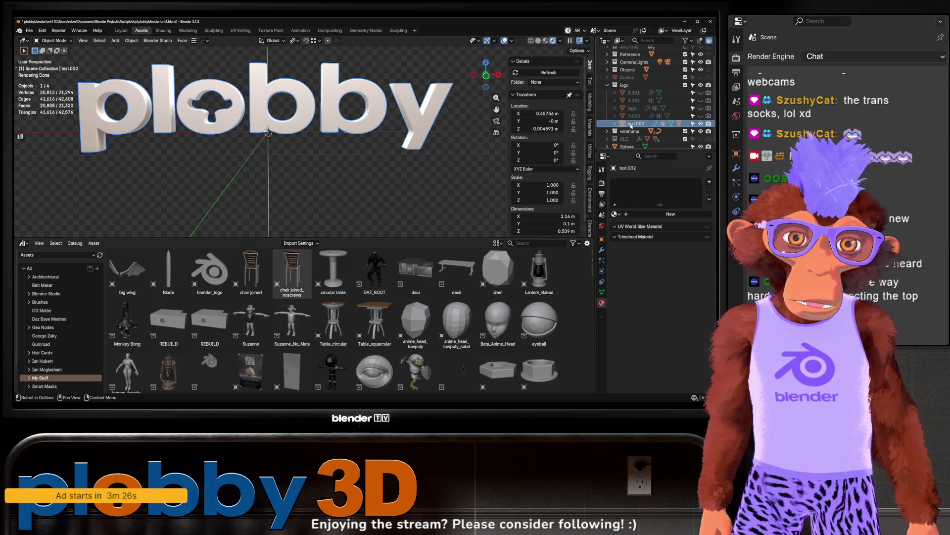
pyautogui.click(634, 115)
# Delete the leftover logo pieces and the QLE grouping from the scene
pyautogui.press('Delete')
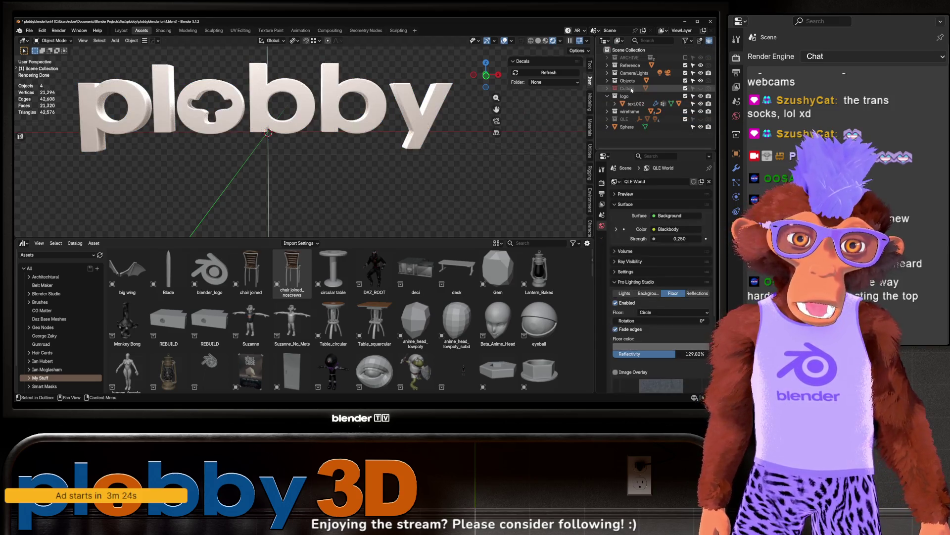
pyautogui.press('Delete')
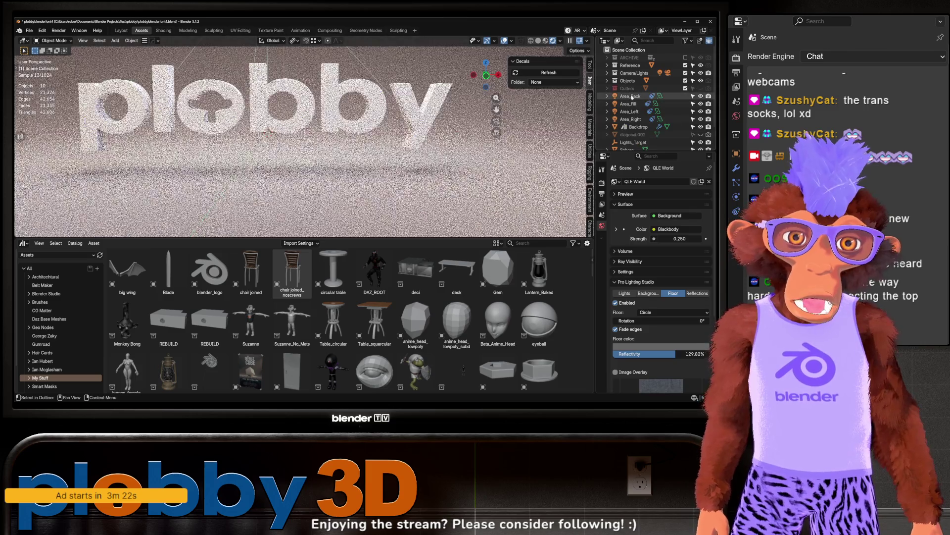
pyautogui.scroll(-2, 639, 114)
# Rename text.002 to PLOBBY_LOGO and move it into the Objects collection
pyautogui.click(630, 81)
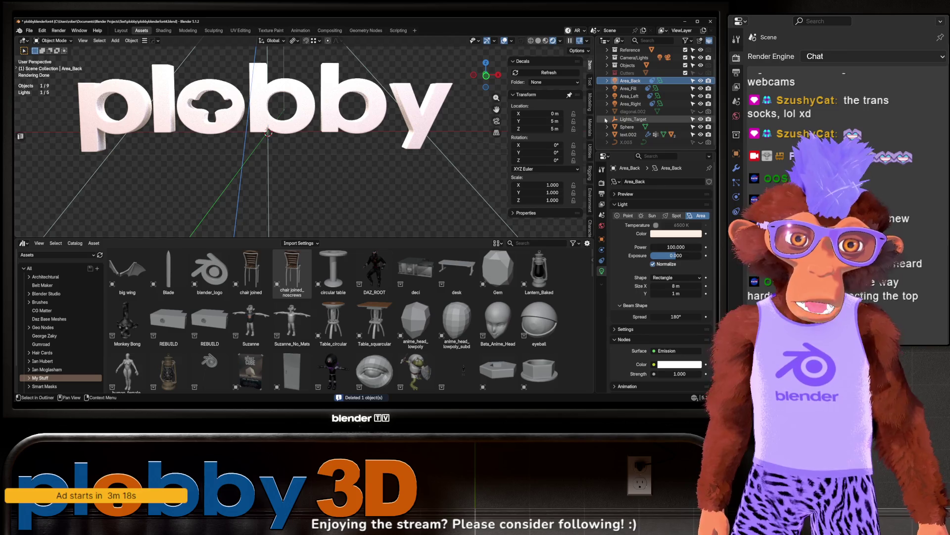
pyautogui.click(629, 134)
pyautogui.doubleClick(628, 134)
pyautogui.write('PLOBBY_LOGO')
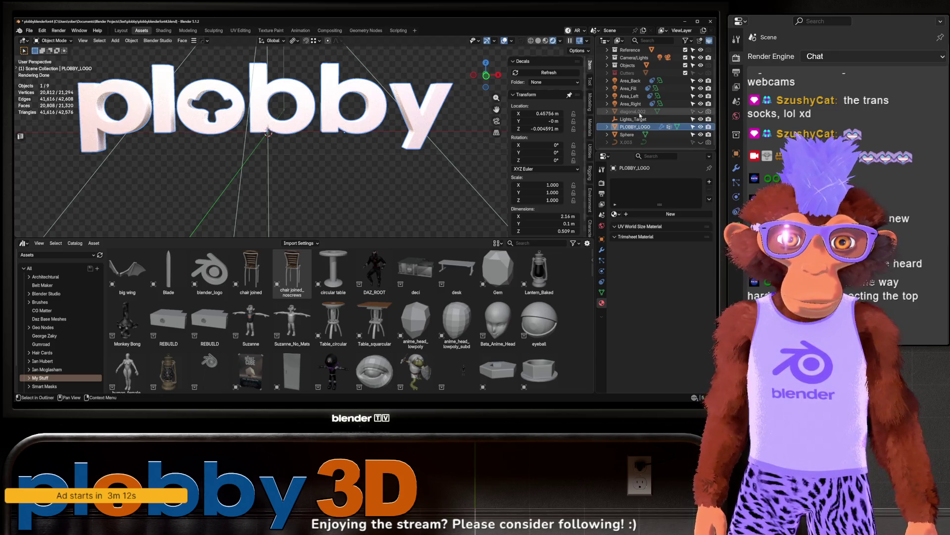
pyautogui.write('_LOGO')
pyautogui.press('Return')
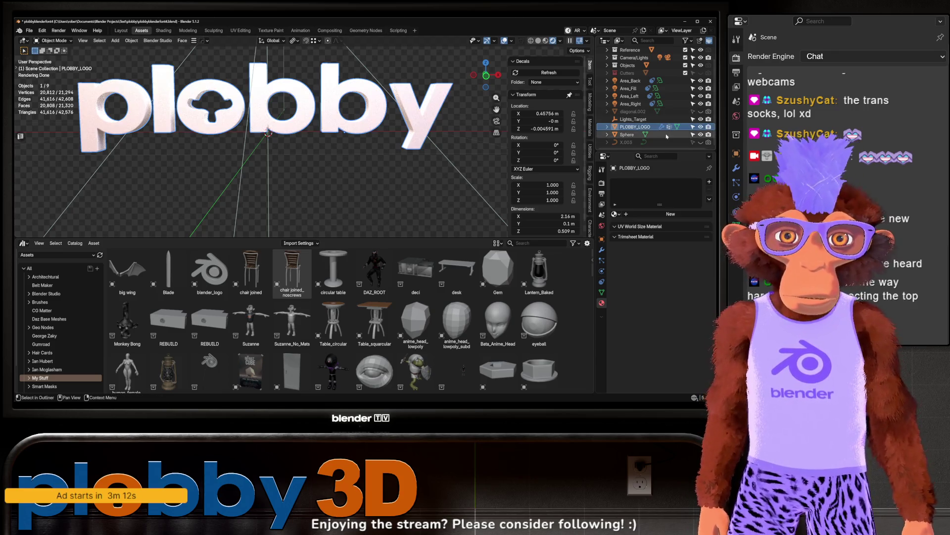
pyautogui.moveTo(631, 127); pyautogui.dragTo(632, 70)
pyautogui.click(607, 65)
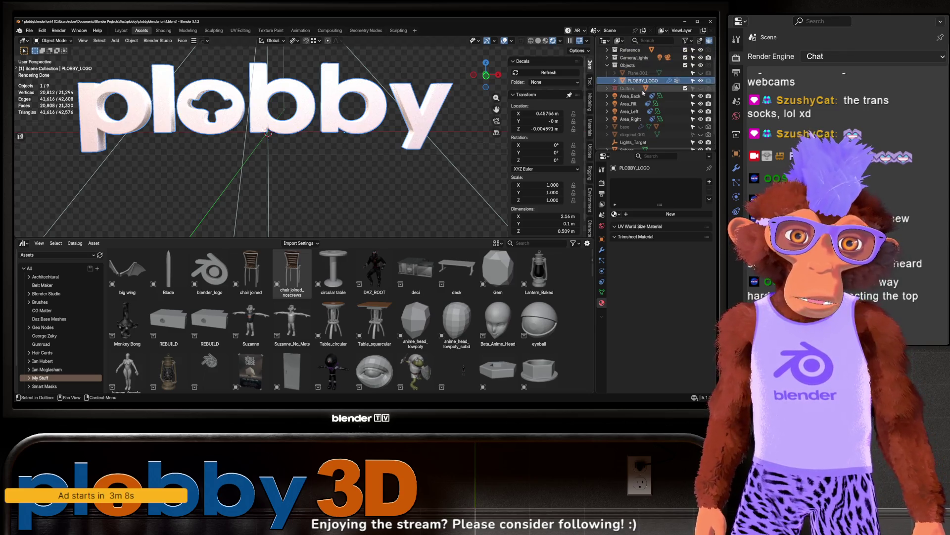
# Delete the lights, props and monkey_cutout, leaving the Reference collection checked and collapsed
pyautogui.click(630, 88)
pyautogui.keyDown('shift'); pyautogui.click(633, 141); pyautogui.keyUp('shift')
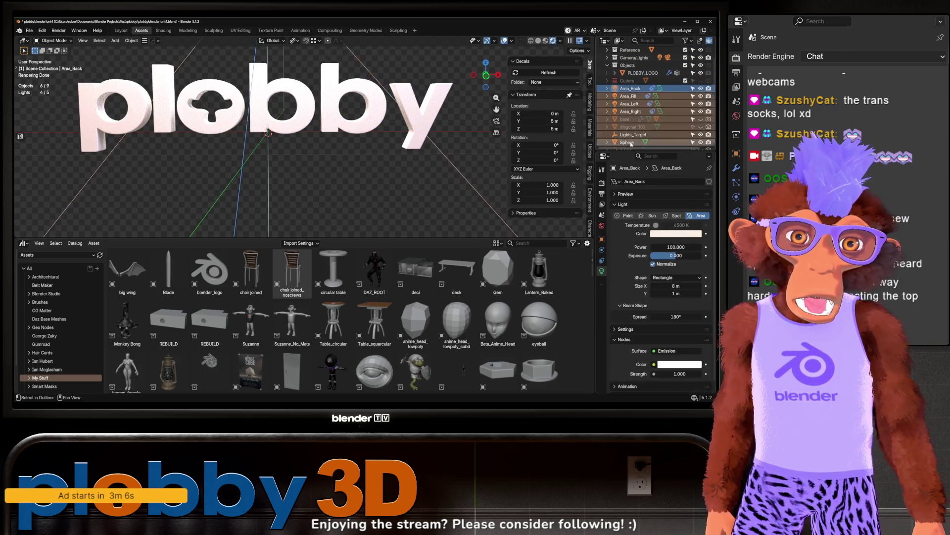
pyautogui.press('Delete')
pyautogui.click(636, 96)
pyautogui.press('Delete')
pyautogui.click(607, 65)
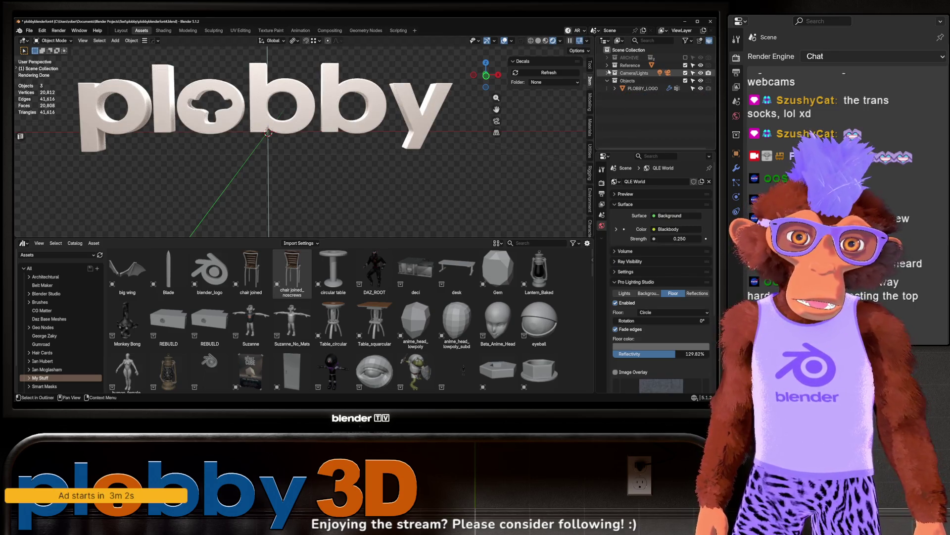
pyautogui.click(608, 66)
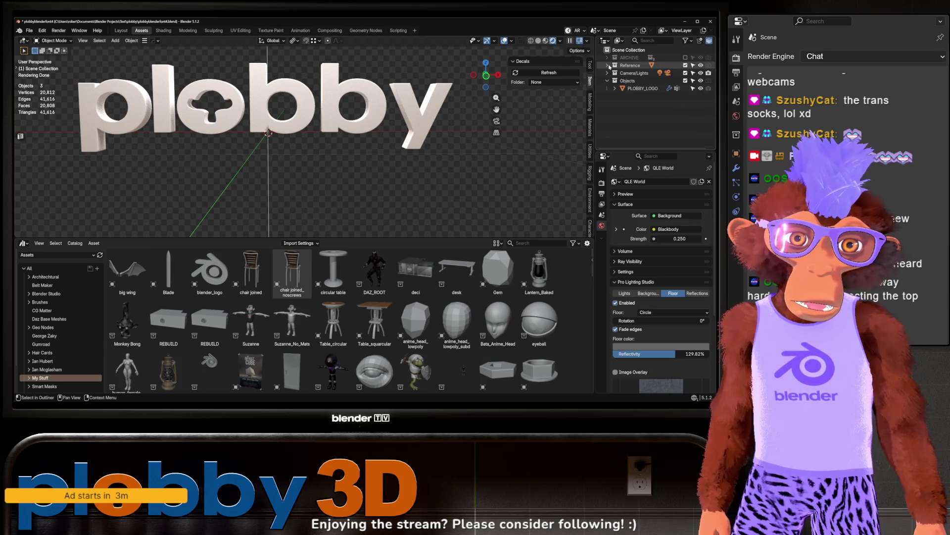
pyautogui.click(29, 30)
# Purge the 39 unused data-blocks and switch the viewport to solid shading
pyautogui.moveTo(62, 183)
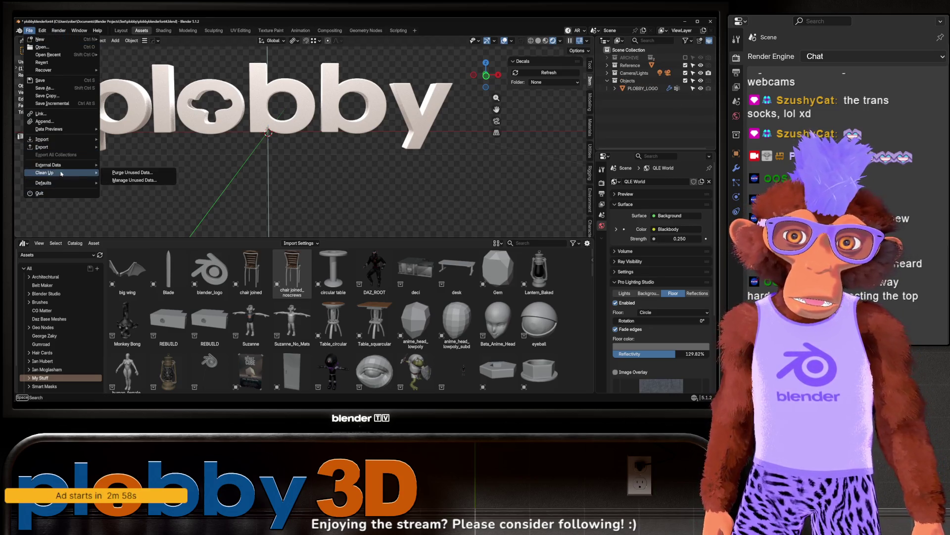
pyautogui.click(131, 172)
pyautogui.click(130, 224)
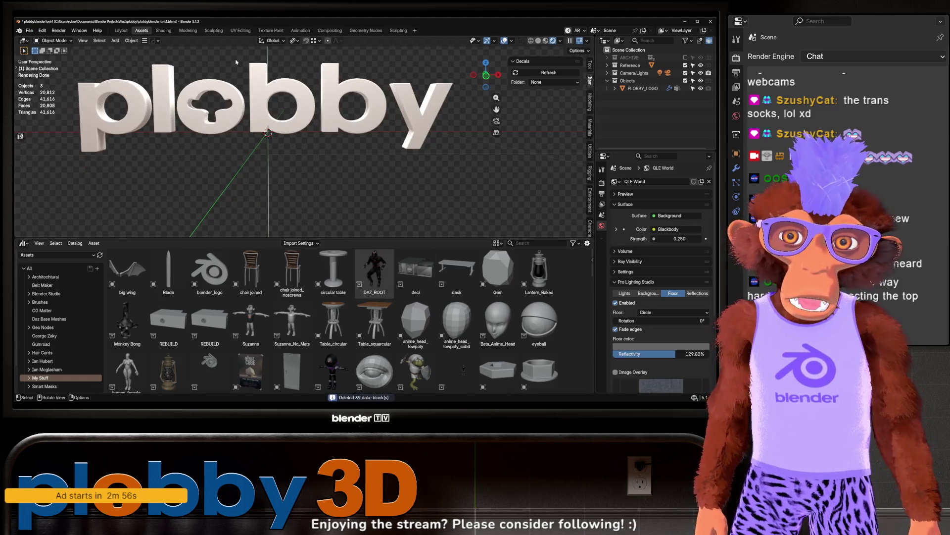
pyautogui.click(545, 42)
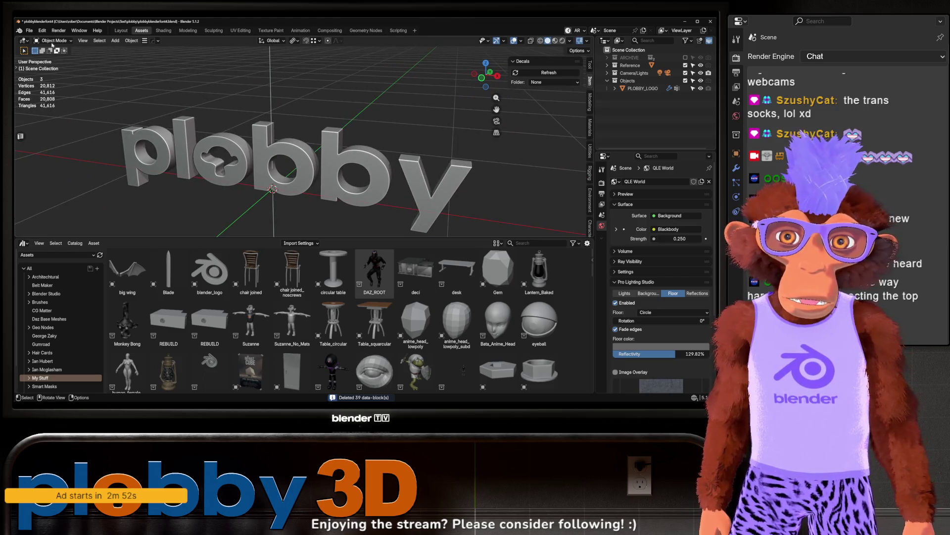
# Save a copy of the file as plobbylogo.blend
pyautogui.click(29, 30)
pyautogui.click(53, 94)
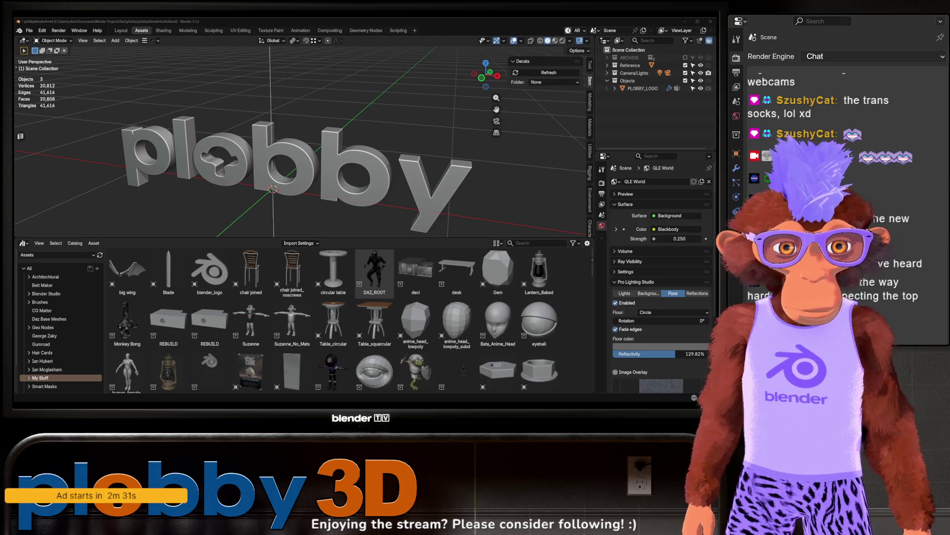
pyautogui.press('Return')
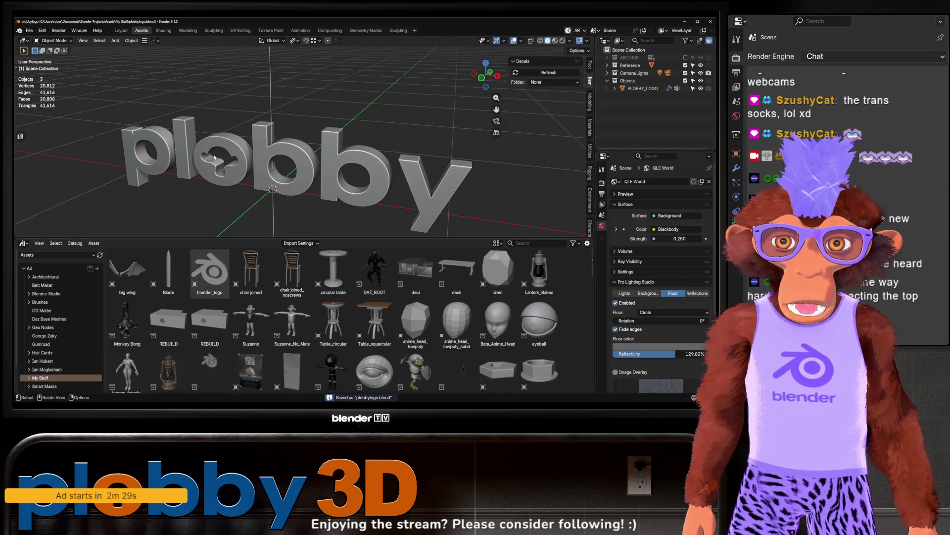
# Drop PLOBBY_LOGO's viewport subdivision to 0 and inspect the letter-side edges in Edit Mode
pyautogui.click(294, 175)
pyautogui.rightClick(638, 88)
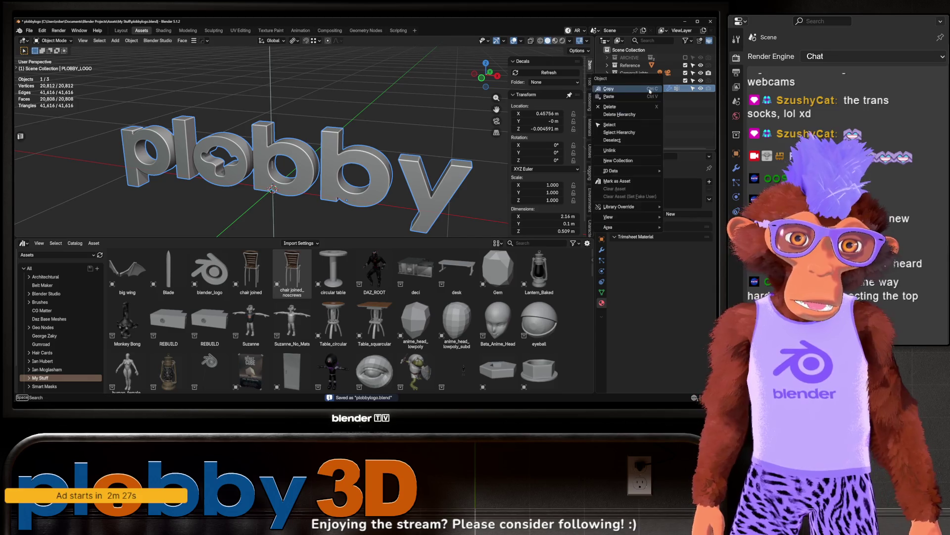
pyautogui.click(602, 250)
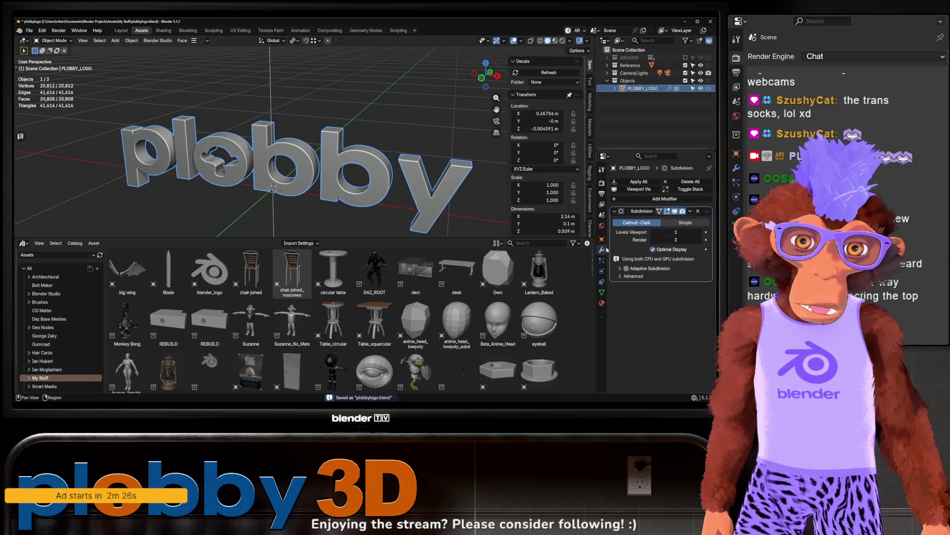
pyautogui.click(653, 232)
pyautogui.press('Tab')
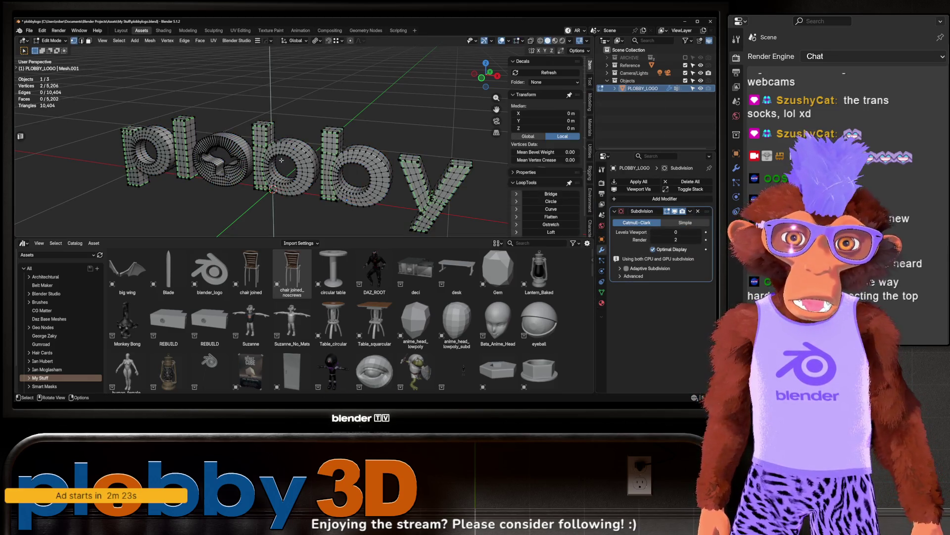
pyautogui.press('2')
pyautogui.press('KP_Decimal')
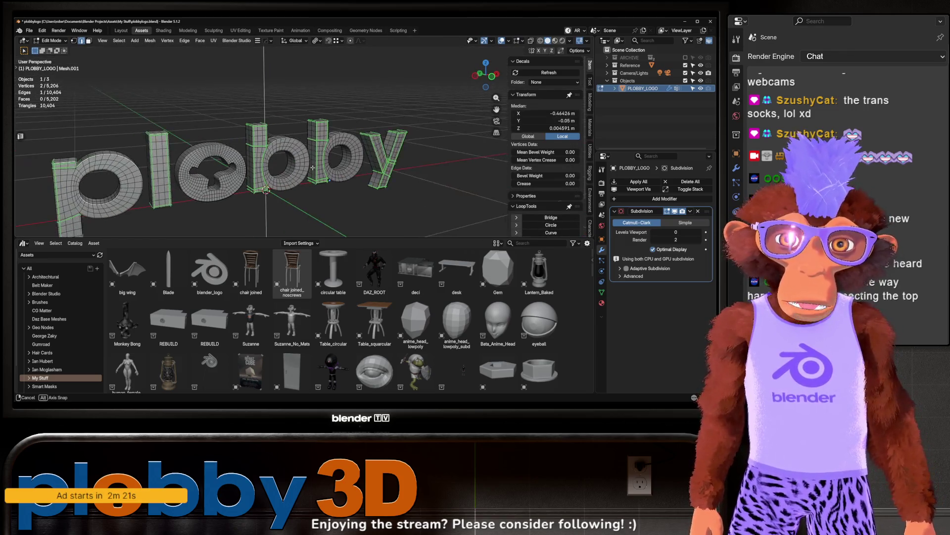
pyautogui.scroll(-5, 197, 169)
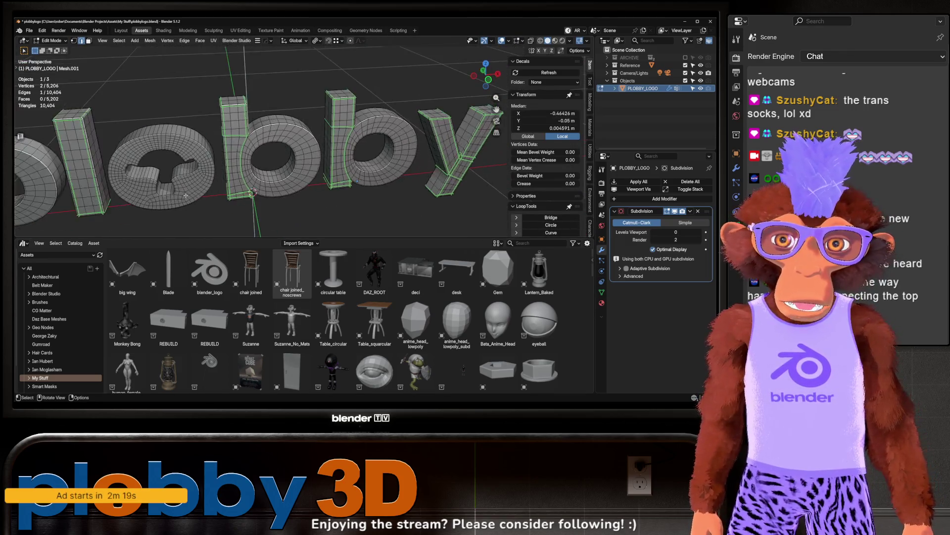
pyautogui.press('Tab')
# Set the Subdivision modifier's viewport level back to 1
pyautogui.moveTo(197, 170); pyautogui.dragTo(445, 45)
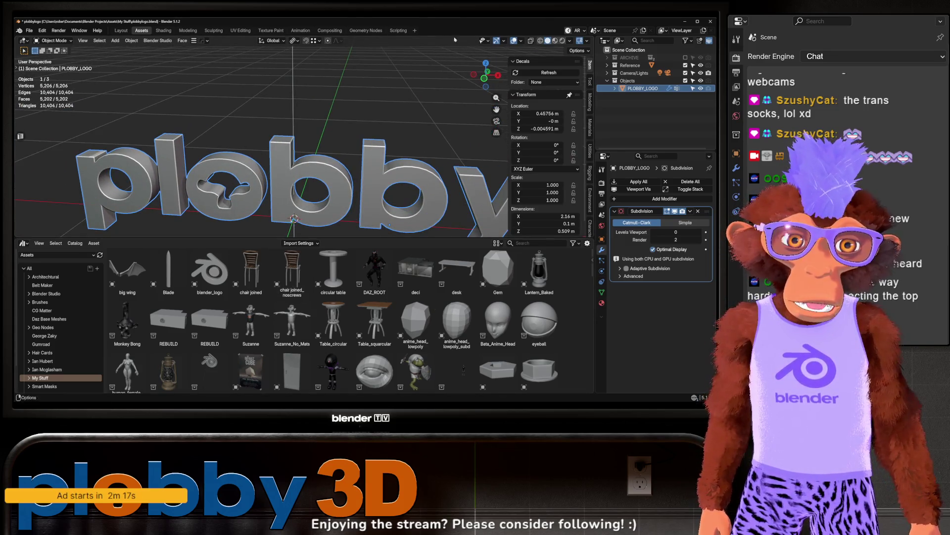
pyautogui.click(699, 233)
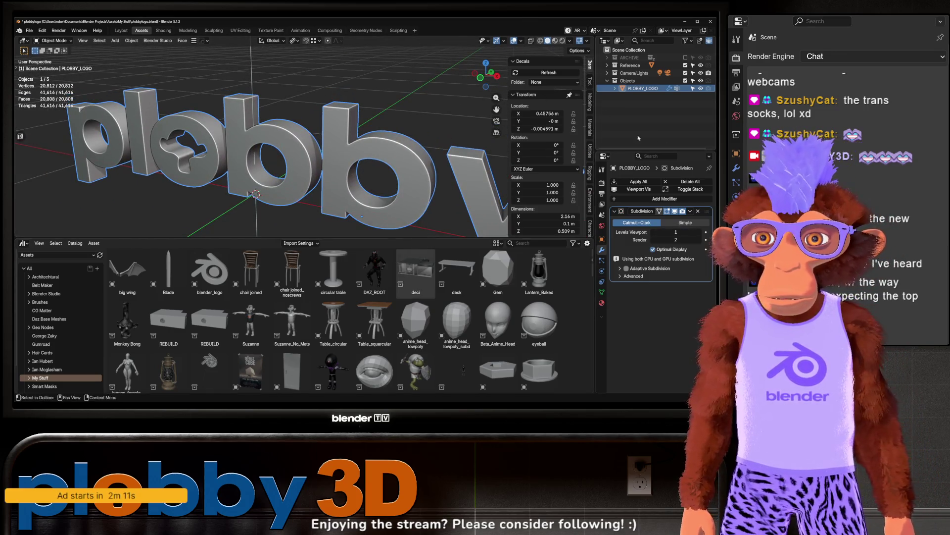
pyautogui.rightClick(639, 91)
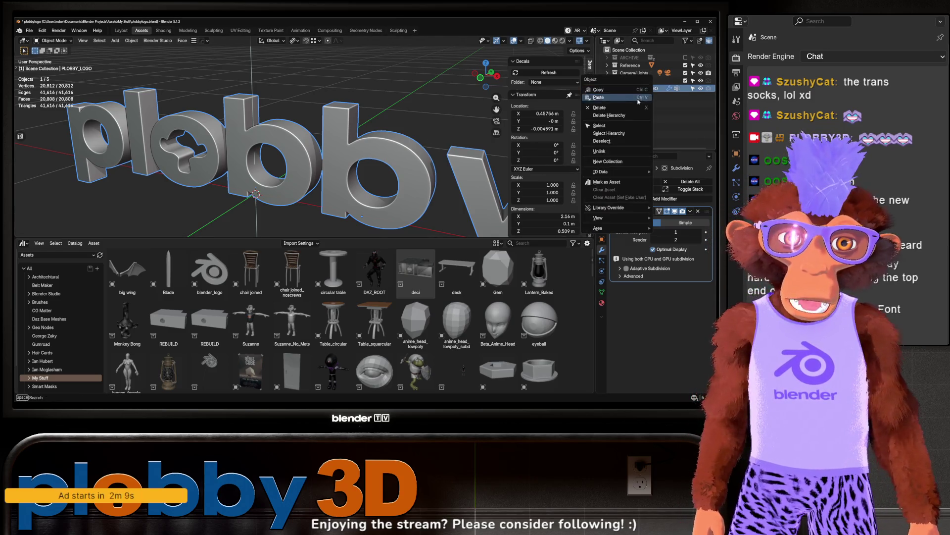
# Mark PLOBBY_LOGO as an asset and list it under Unassigned in the Asset Browser
pyautogui.click(617, 126)
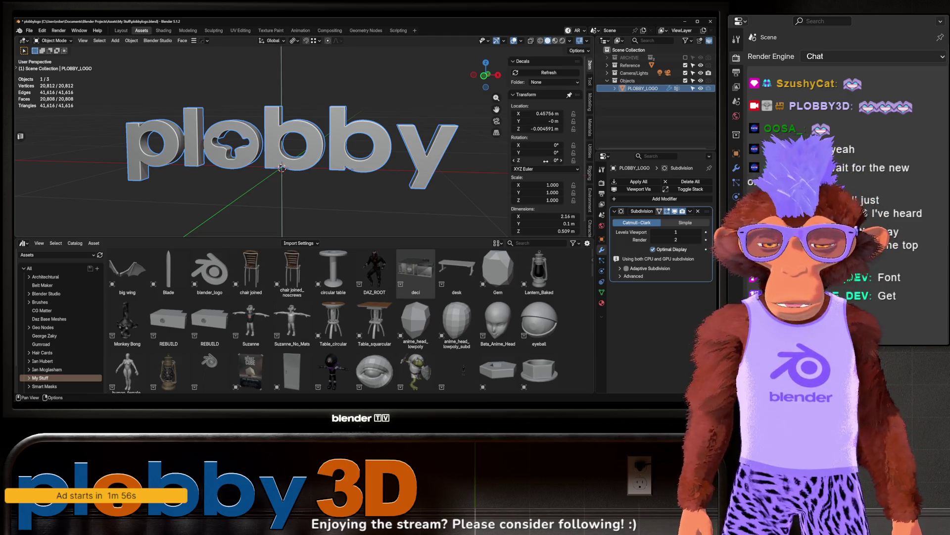
pyautogui.rightClick(619, 89)
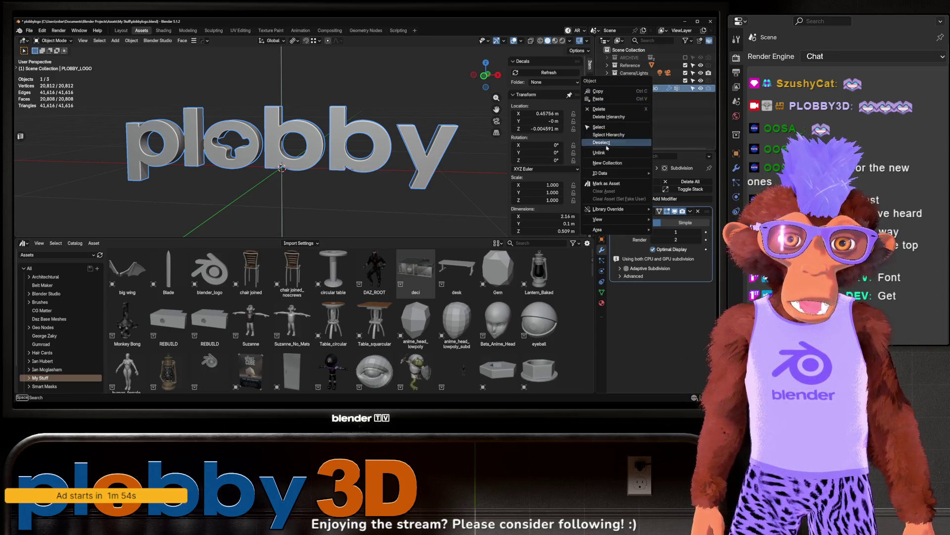
pyautogui.click(607, 183)
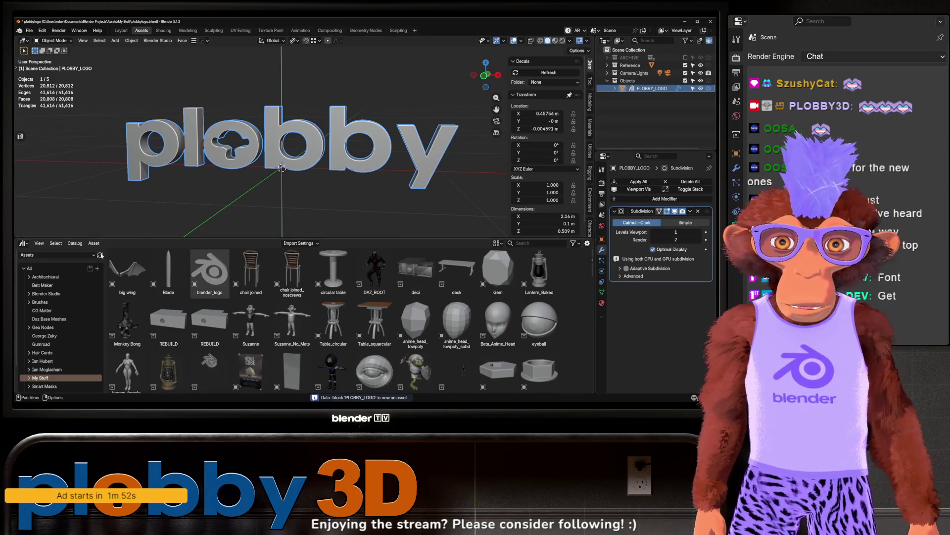
pyautogui.scroll(-3, 44, 371)
pyautogui.click(41, 384)
pyautogui.click(29, 350)
pyautogui.scroll(-5, 47, 354)
# File the PLOBBY_LOGO asset into the Architecture catalog under My Stuff
pyautogui.scroll(-3, 54, 353)
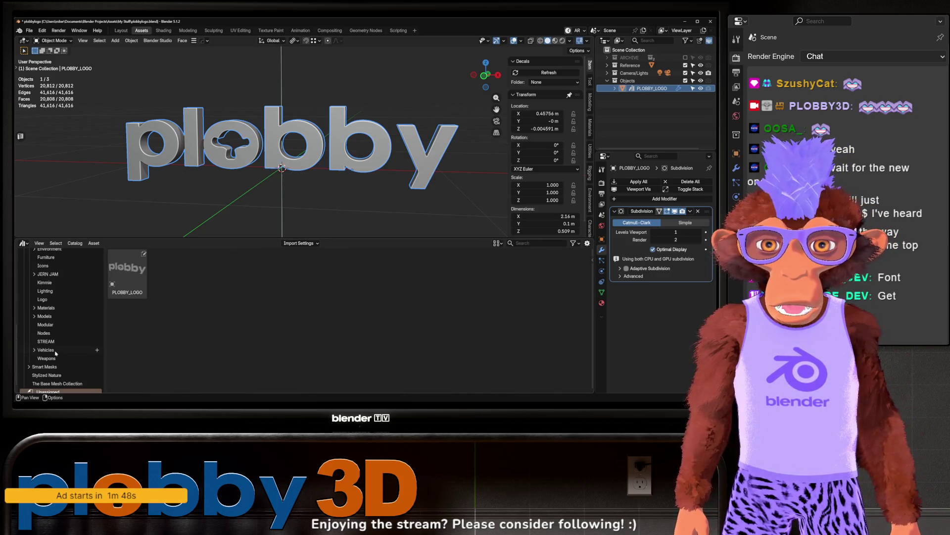
pyautogui.scroll(4, 56, 353)
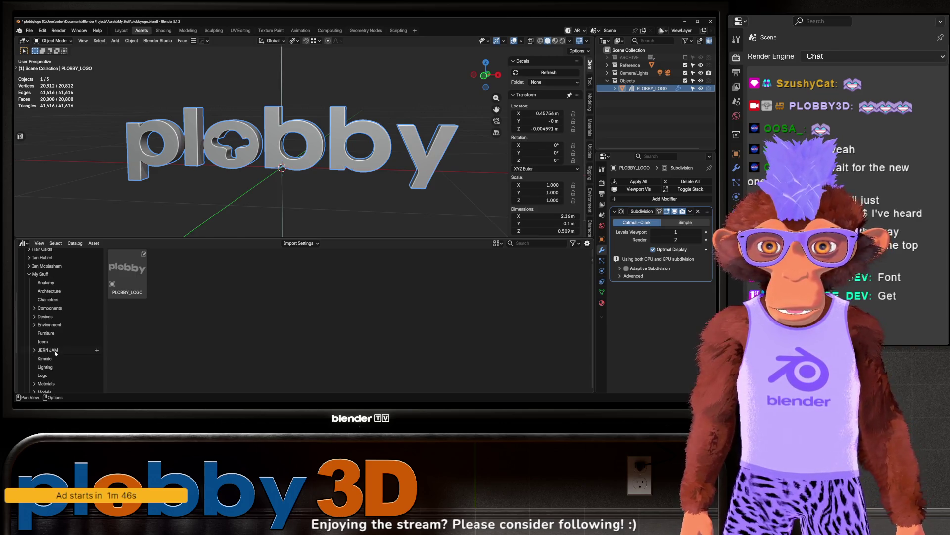
pyautogui.scroll(-5, 56, 350)
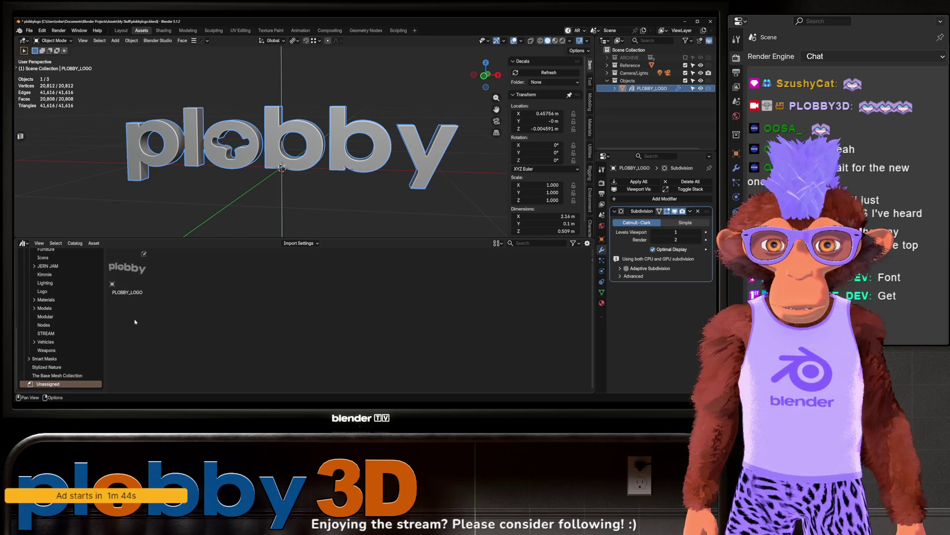
pyautogui.scroll(5, 57, 318)
pyautogui.moveTo(127, 271); pyautogui.dragTo(68, 286)
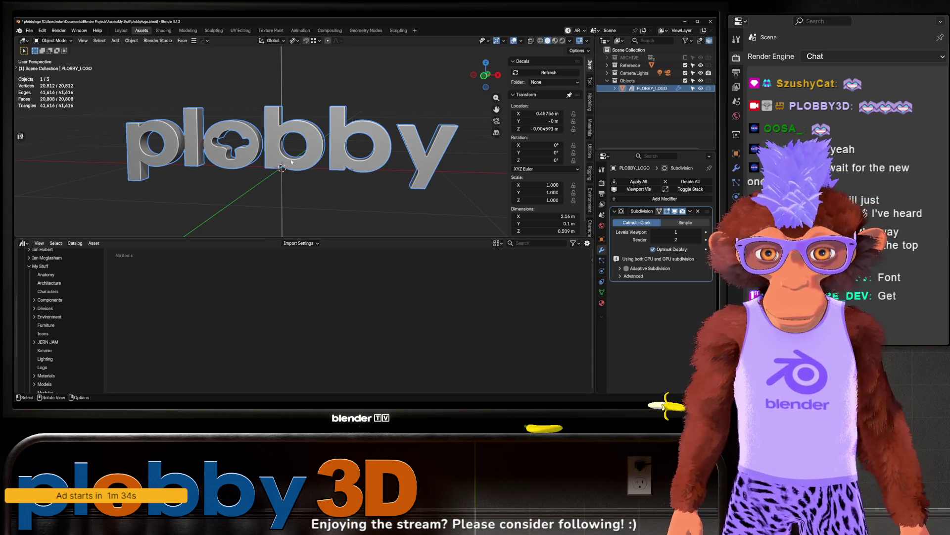
# Reselect the plobby logo and save plobbylogo.blend
pyautogui.click(325, 157)
pyautogui.moveTo(304, 146)
pyautogui.mouseDown()
pyautogui.moveTo(253, 142)
pyautogui.moveTo(238, 169)
pyautogui.mouseUp()
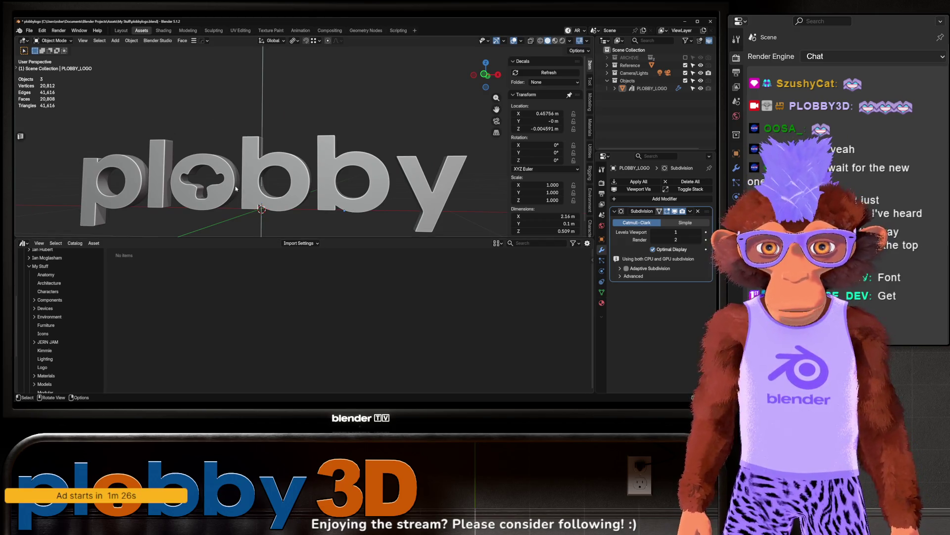
pyautogui.click(236, 189)
pyautogui.hotkey('ctrl', 's')
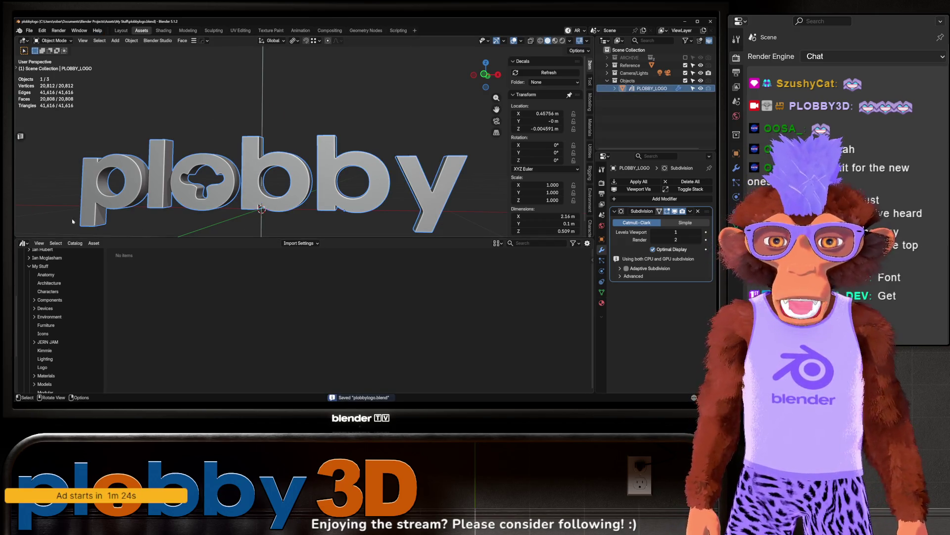
pyautogui.moveTo(125, 205); pyautogui.dragTo(168, 183)
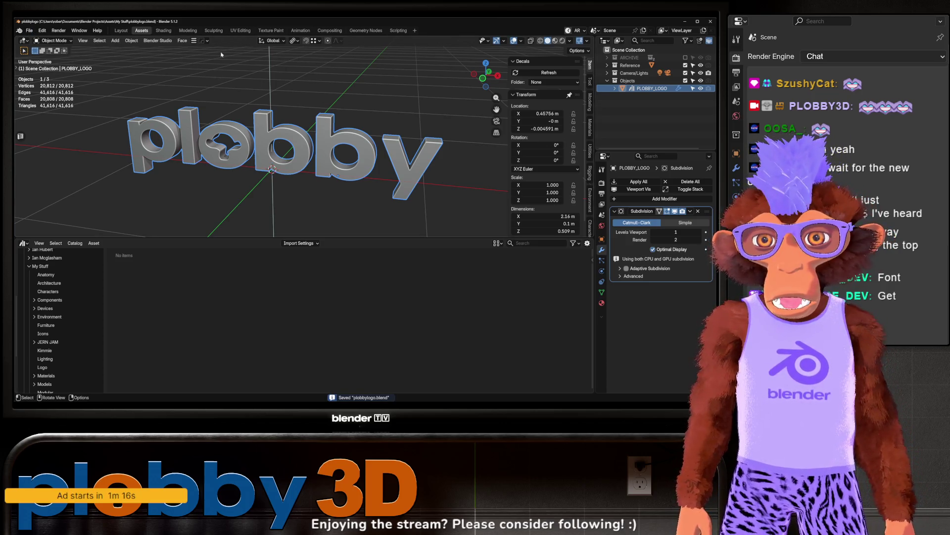
pyautogui.click(114, 30)
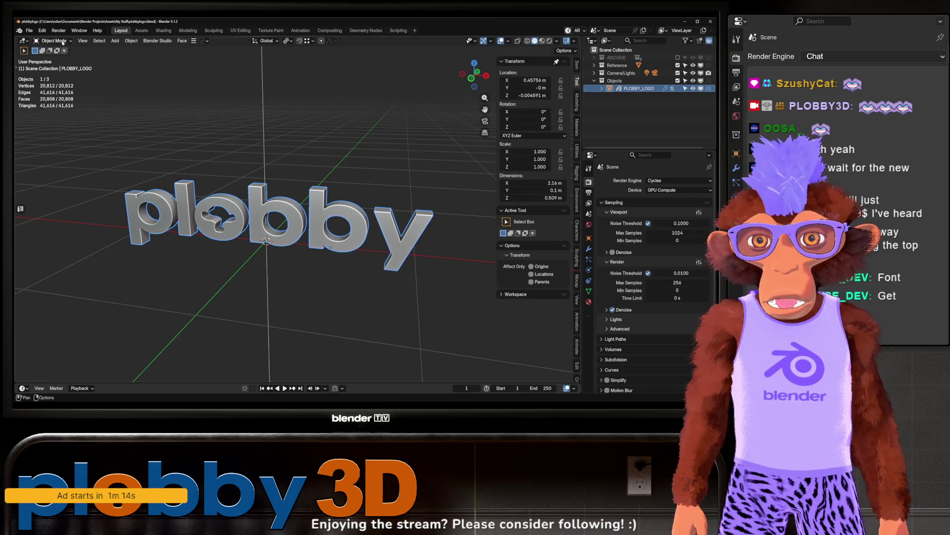
# Start a new General file
pyautogui.click(29, 31)
pyautogui.moveTo(89, 39)
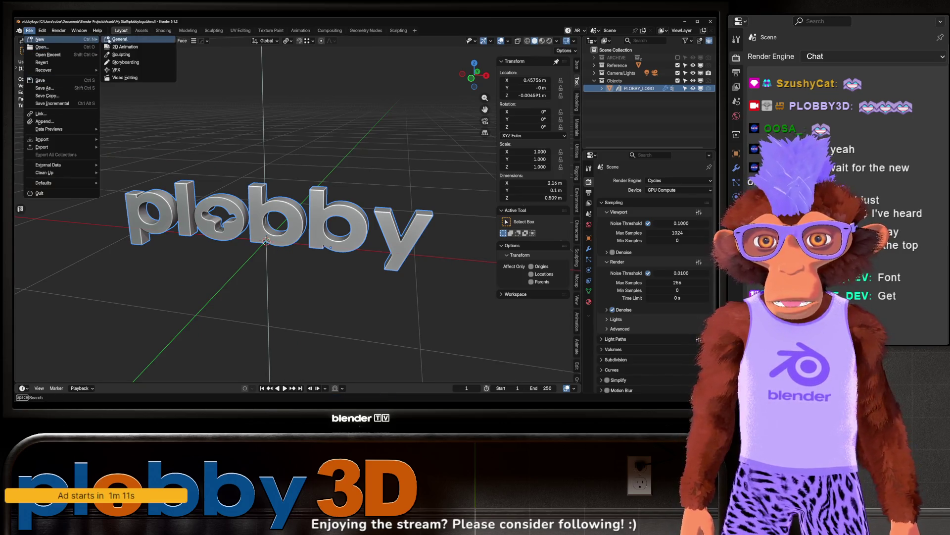
pyautogui.click(121, 39)
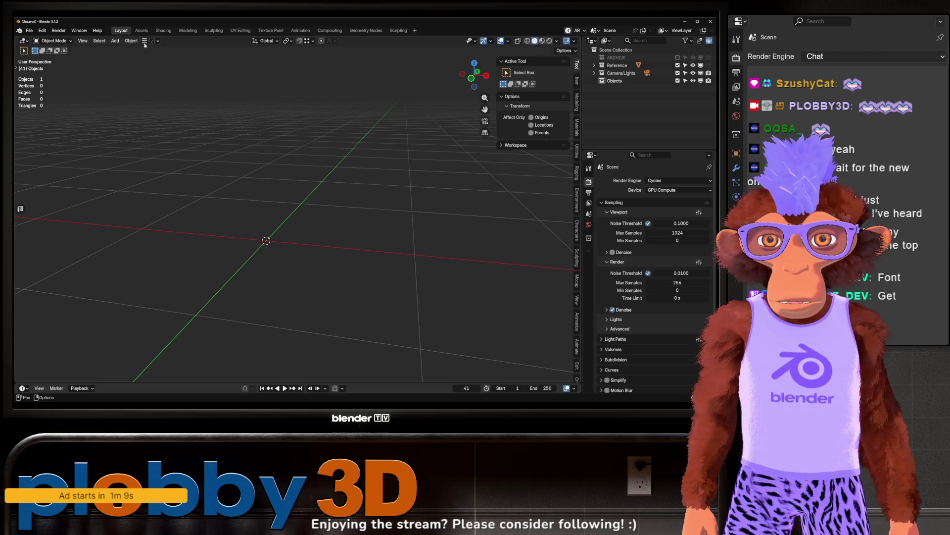
# Drag the PLOBBY_LOGO asset from My Stuff into the scene and frame it
pyautogui.hotkey('ctrl', 'pagedown')
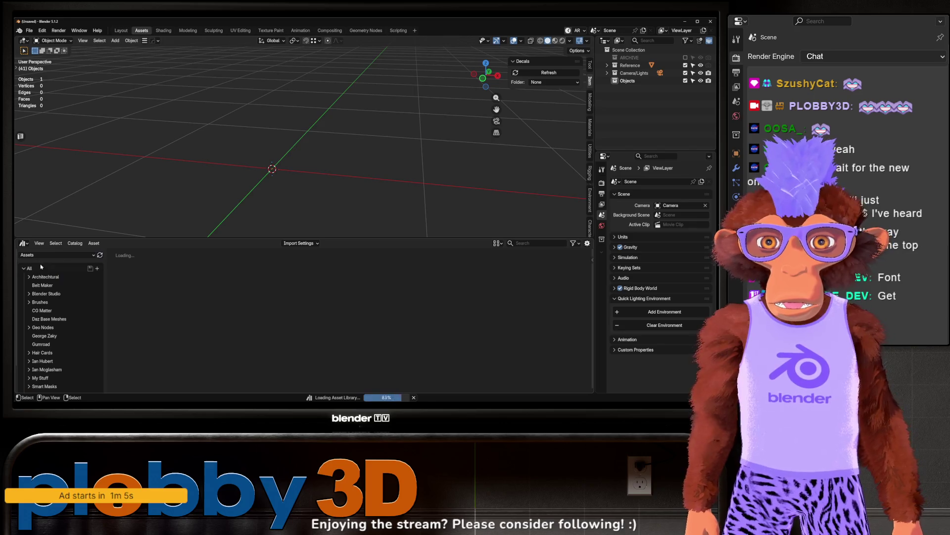
pyautogui.click(40, 377)
pyautogui.moveTo(168, 322)
pyautogui.mouseDown()
pyautogui.moveTo(272, 213)
pyautogui.moveTo(280, 170)
pyautogui.mouseUp()
pyautogui.scroll(6, 262, 148)
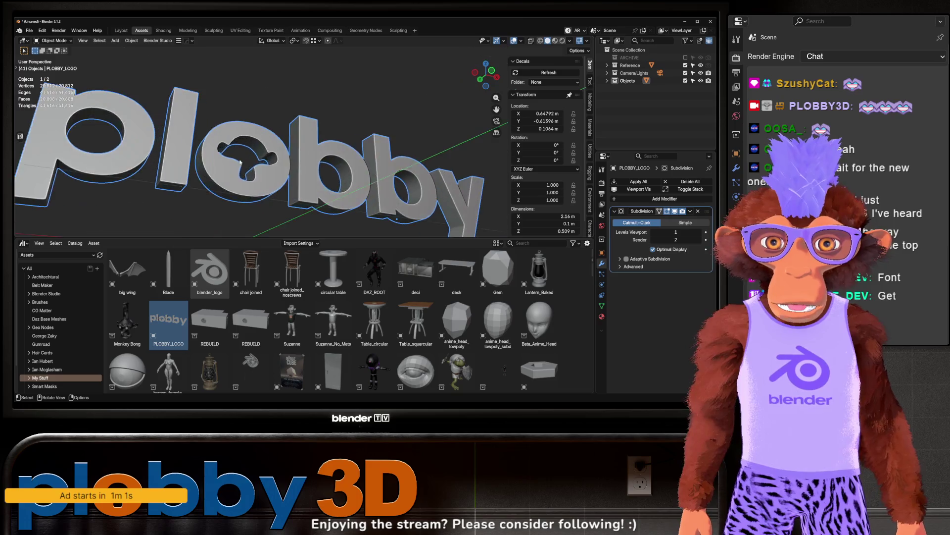
pyautogui.press('KP_Decimal')
# Orbit around the placed plobby logo and zoom in close on it
pyautogui.moveTo(275, 141); pyautogui.dragTo(308, 154)
pyautogui.moveTo(294, 158)
pyautogui.mouseDown()
pyautogui.moveTo(242, 157)
pyautogui.moveTo(255, 158)
pyautogui.mouseUp()
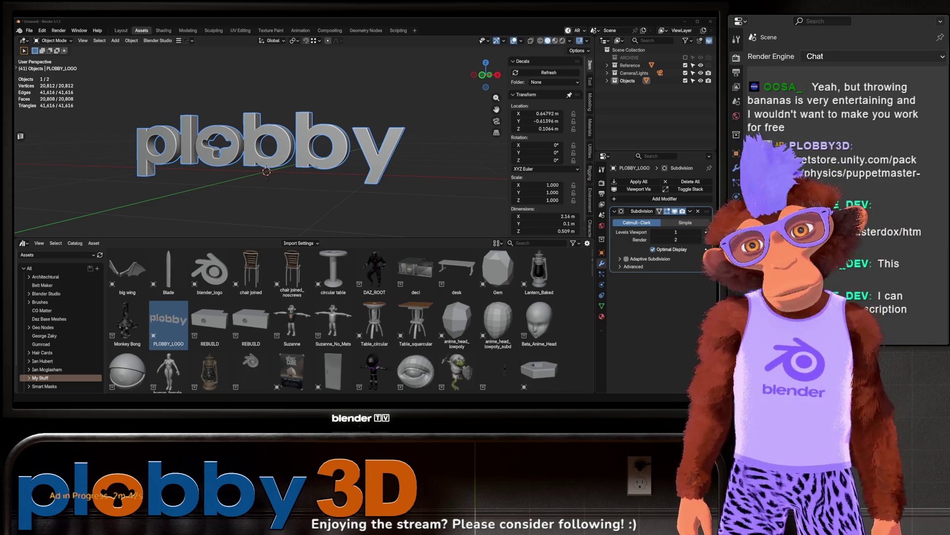
pyautogui.moveTo(213, 208)
pyautogui.mouseDown()
pyautogui.moveTo(227, 90)
pyautogui.moveTo(307, 140)
pyautogui.mouseUp()
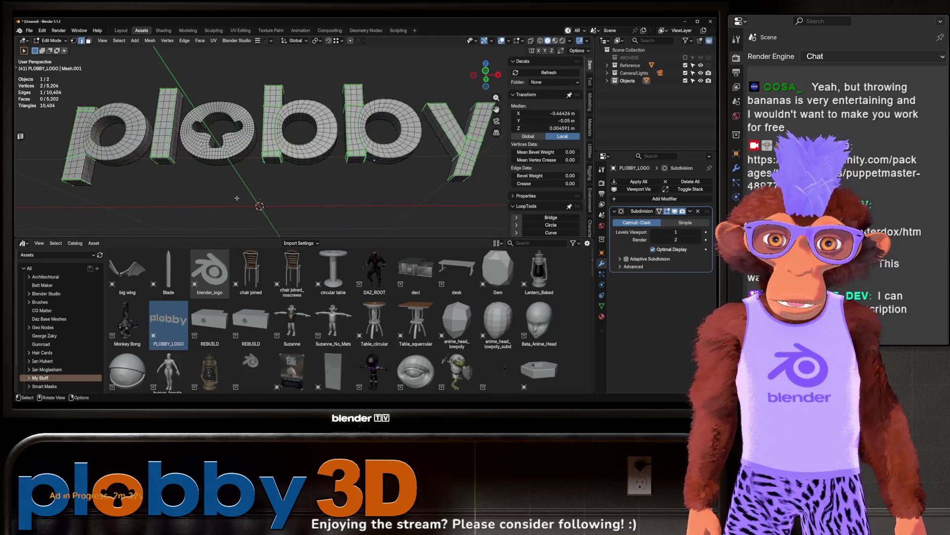
# Delete the placed logo and open the asset's source file plobbylogo.blend
pyautogui.press('Delete')
pyautogui.rightClick(169, 322)
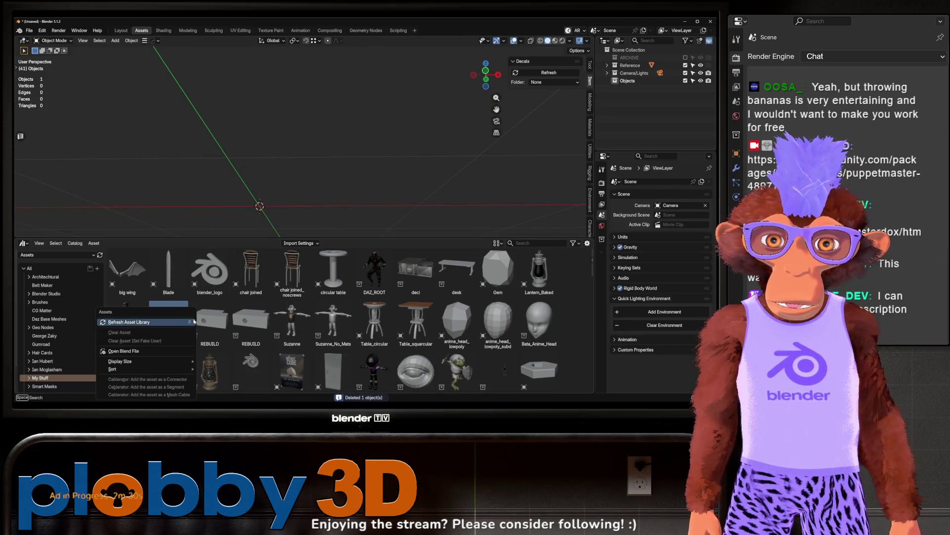
pyautogui.click(130, 351)
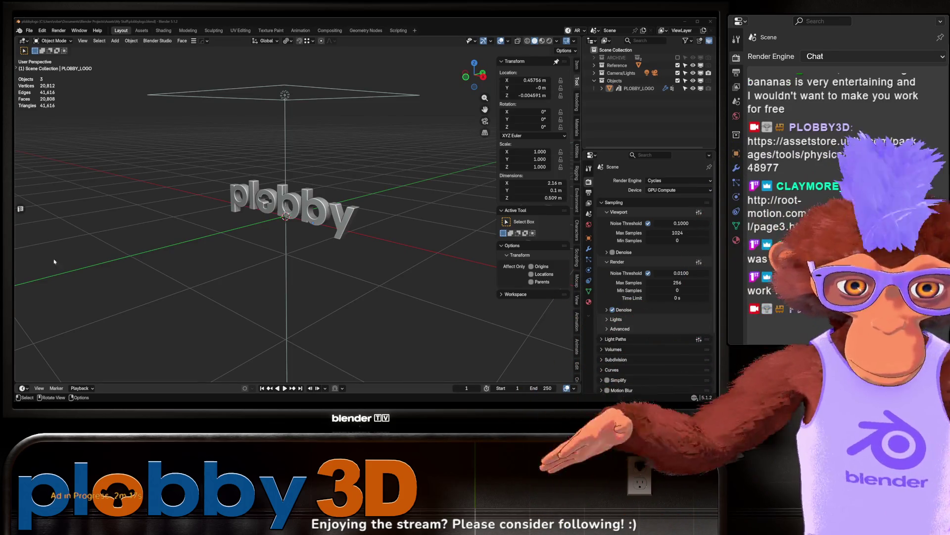
# Select the plobby logo and apply its object transforms with Ctrl+A
pyautogui.scroll(10, 282, 175)
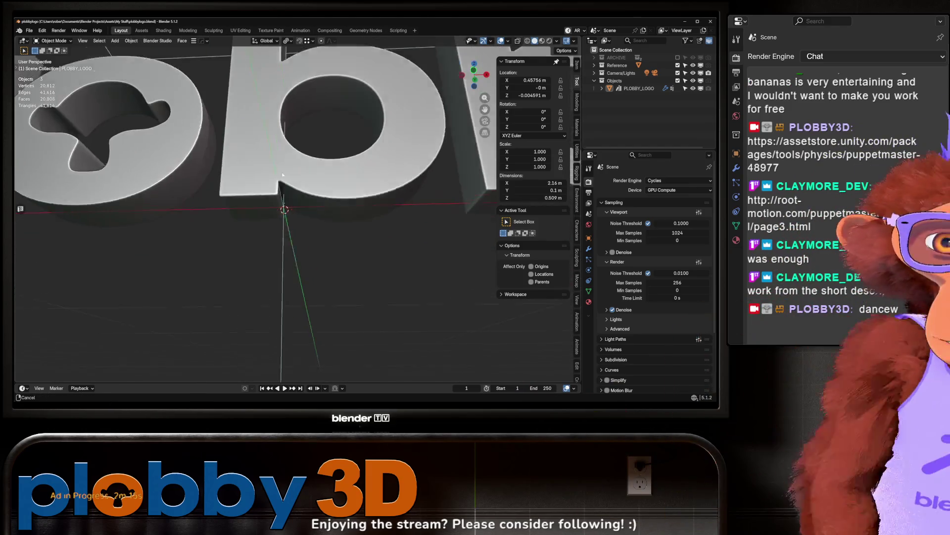
pyautogui.click(282, 175)
pyautogui.scroll(-5, 247, 207)
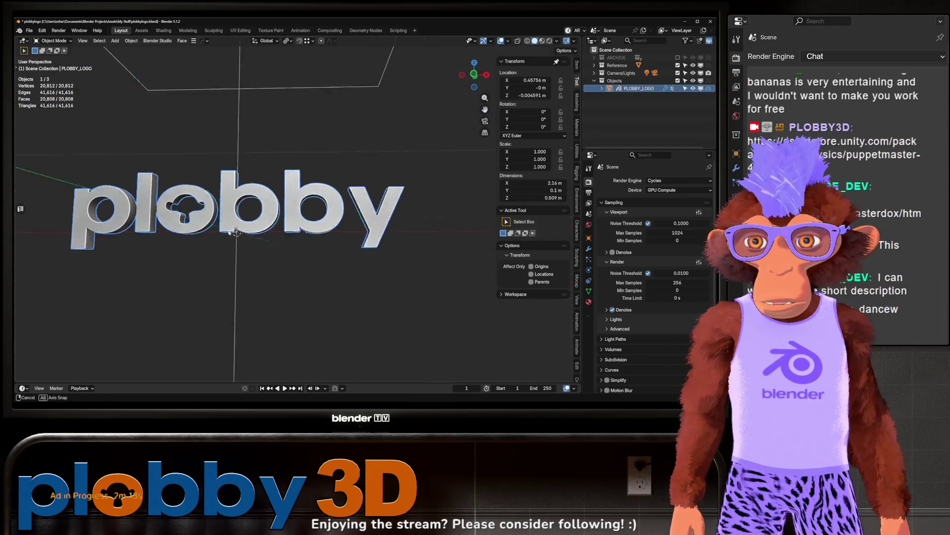
pyautogui.scroll(4, 237, 243)
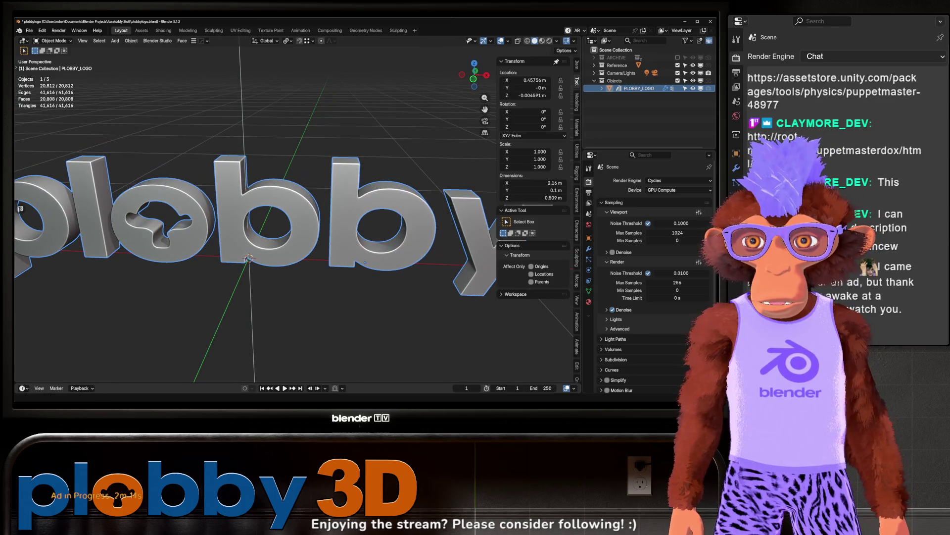
pyautogui.hotkey('ctrl', 'a')
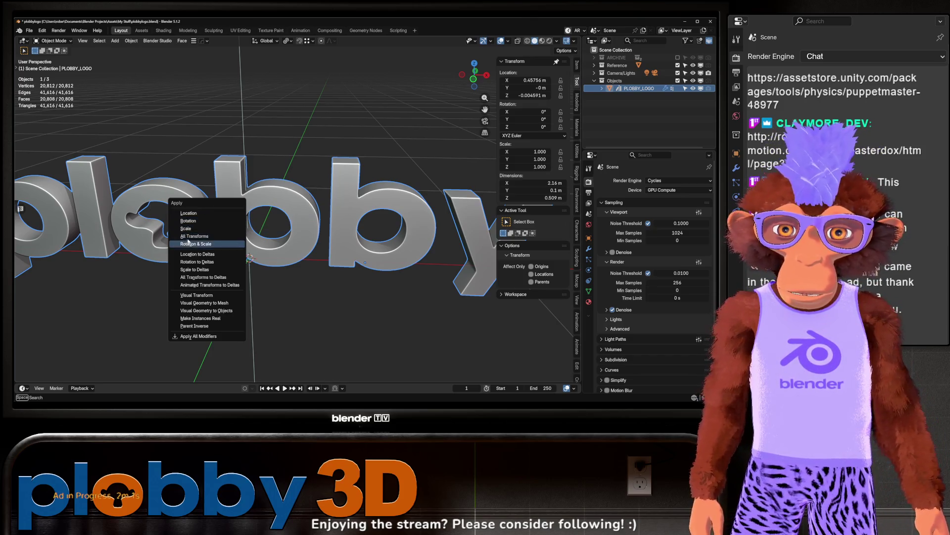
pyautogui.click(237, 236)
# Apply the logo's transforms again from a side view and save plobbylogo.blend
pyautogui.moveTo(238, 239)
pyautogui.mouseDown()
pyautogui.moveTo(184, 202)
pyautogui.moveTo(225, 268)
pyautogui.moveTo(195, 277)
pyautogui.mouseUp()
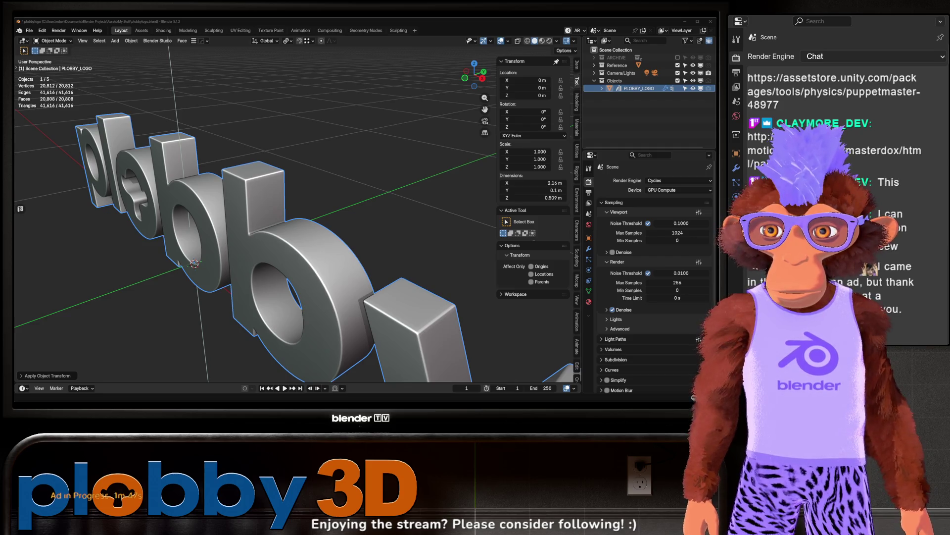
pyautogui.moveTo(164, 213)
pyautogui.mouseDown()
pyautogui.moveTo(201, 211)
pyautogui.moveTo(260, 267)
pyautogui.moveTo(268, 249)
pyautogui.mouseUp()
pyautogui.hotkey('ctrl', 'a')
pyautogui.click(242, 243)
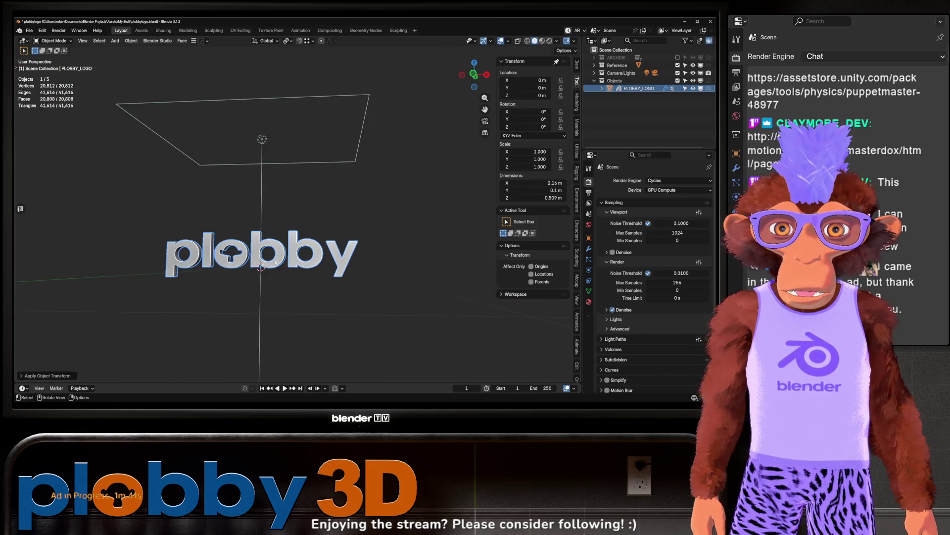
pyautogui.scroll(5, 241, 243)
pyautogui.hotkey('ctrl', 's')
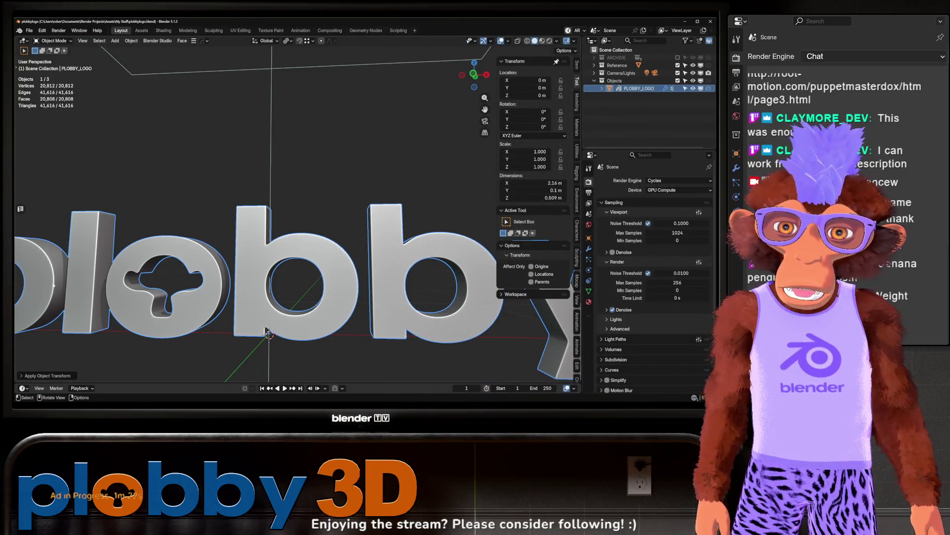
pyautogui.hotkey('alt', 'Tab')
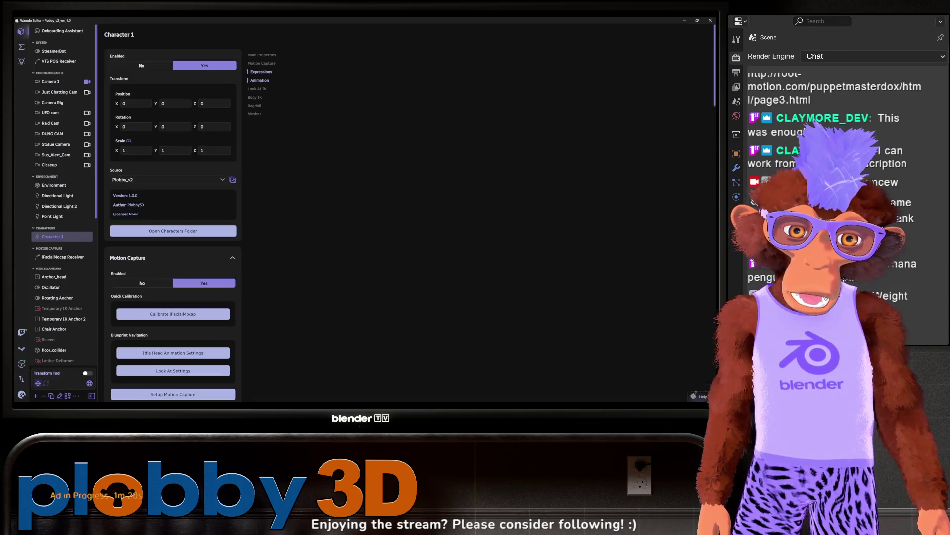
# Recalibrate Character 1's iFacialMocap face tracking, then return to the Blender window
pyautogui.scroll(-10, 54, 307)
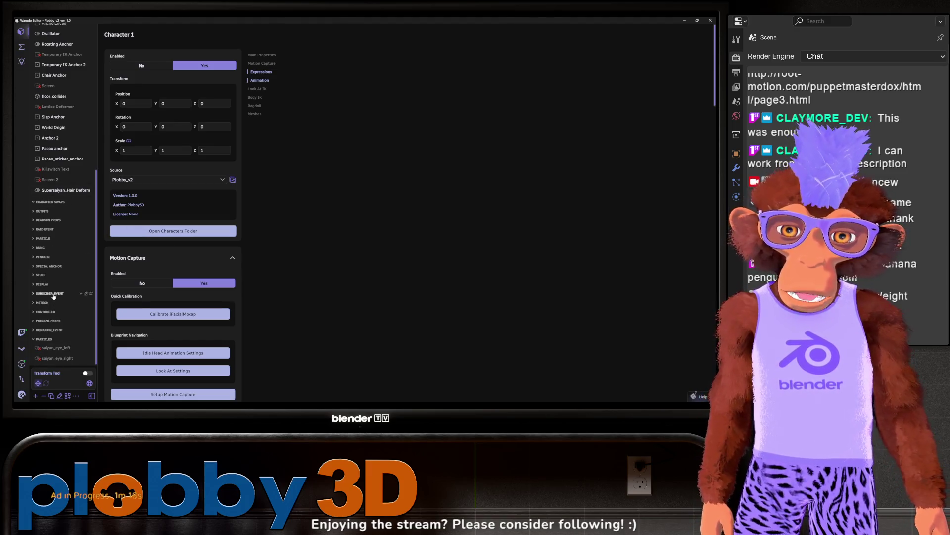
pyautogui.click(155, 317)
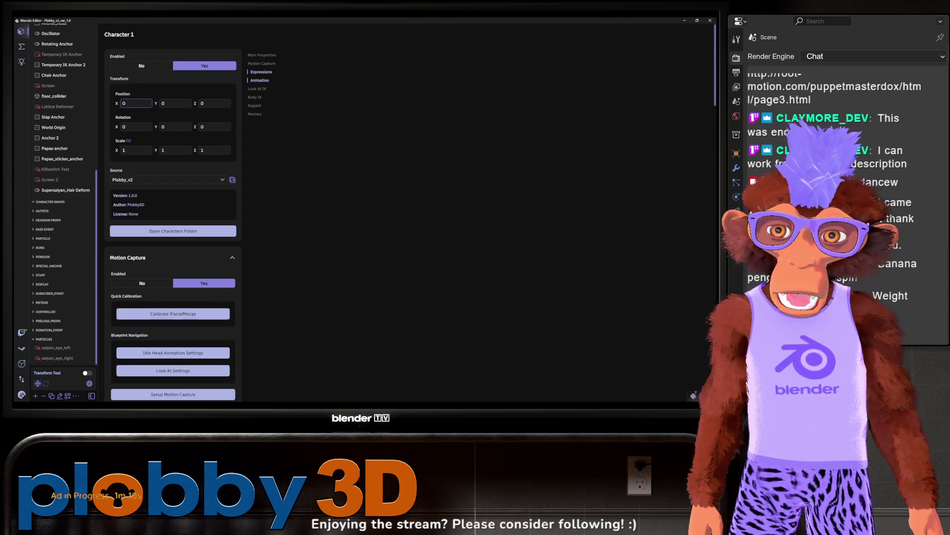
pyautogui.click(108, 132)
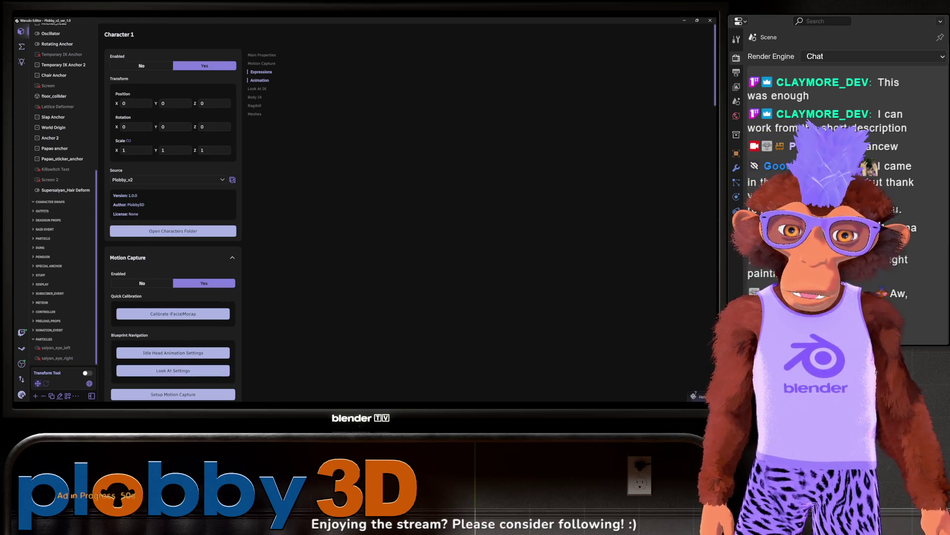
pyautogui.click(445, 403)
pyautogui.click(416, 379)
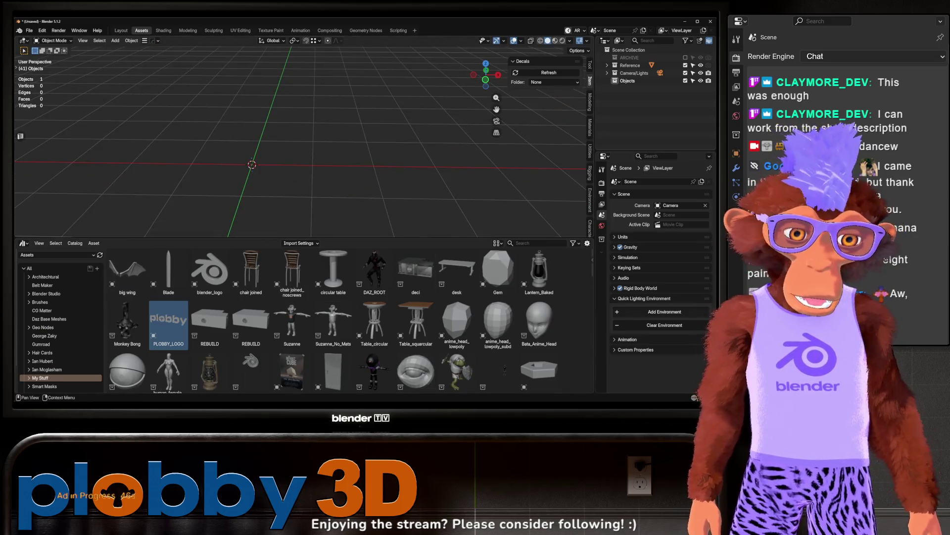
# Switch from Blender back to the Warudo editor showing Character 1's settings
pyautogui.hotkey('alt', 'Tab')
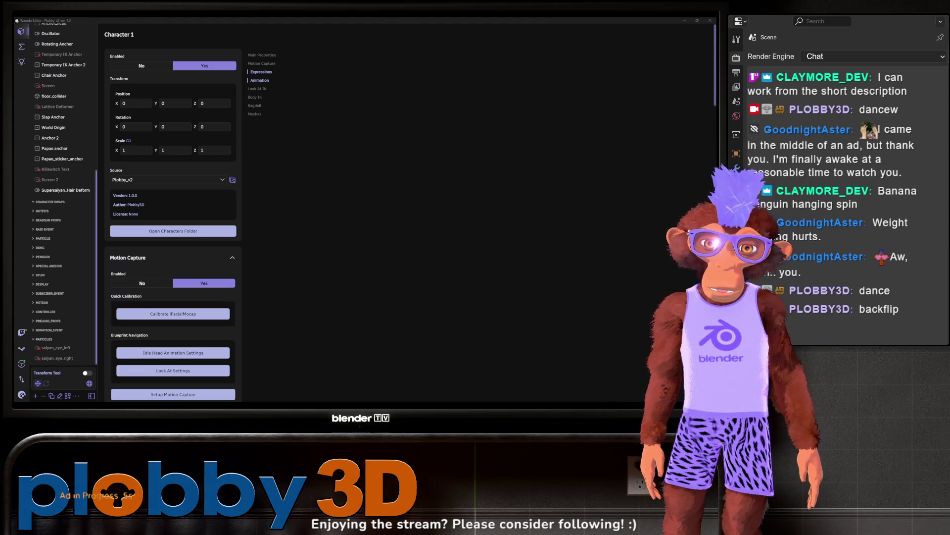
pyautogui.moveTo(446, 402)
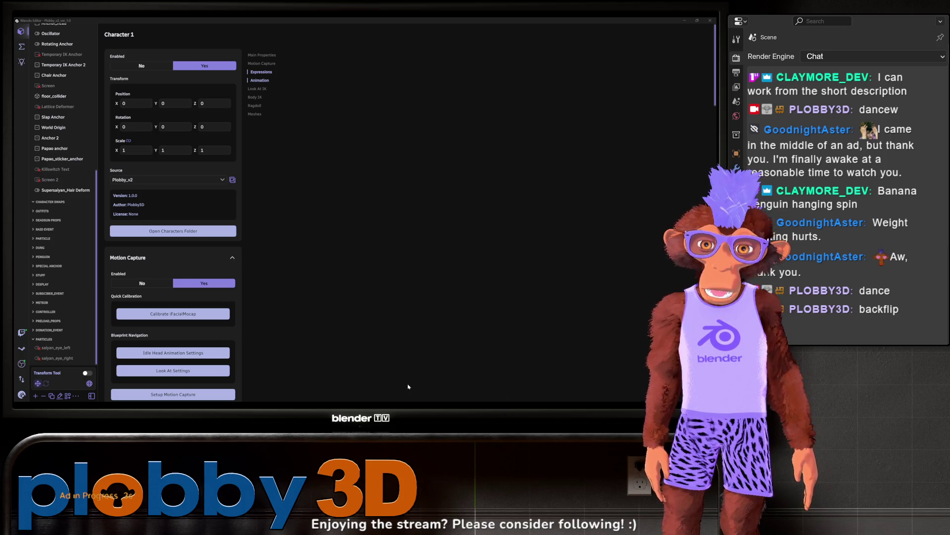
pyautogui.click(476, 379)
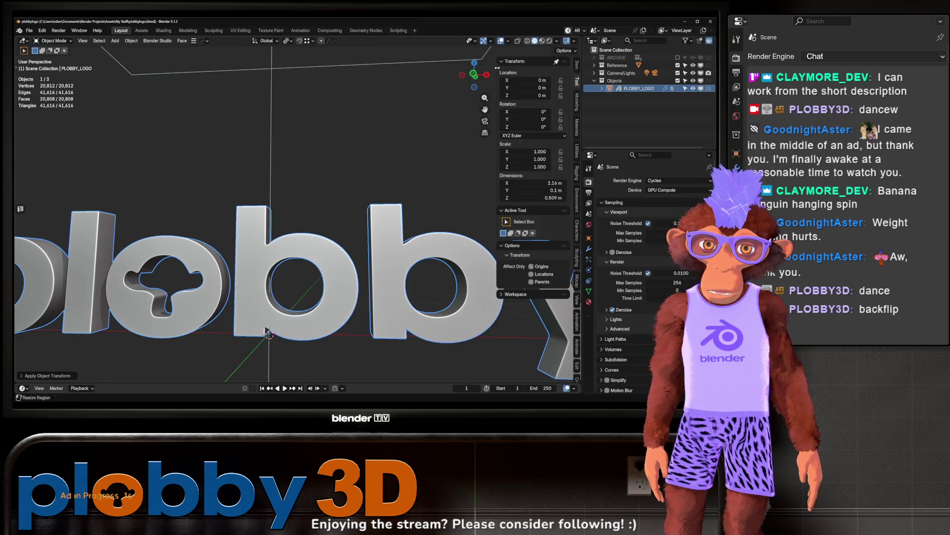
pyautogui.hotkey('alt', 'Tab')
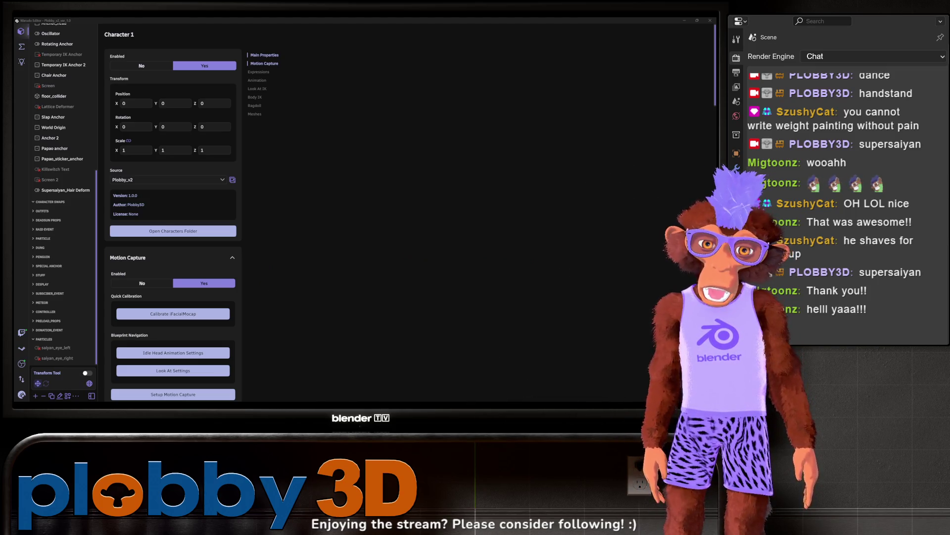
# Switch to Blender, orbit the empty scene, then bring up the Unity editor
pyautogui.hotkey('alt', 'Tab')
pyautogui.moveTo(244, 152); pyautogui.dragTo(279, 162)
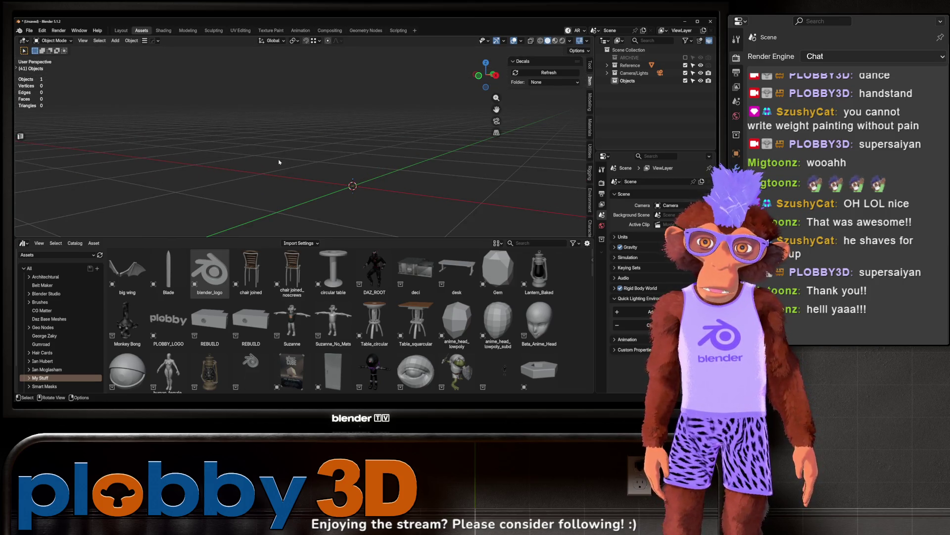
pyautogui.hotkey('alt', 'Tab')
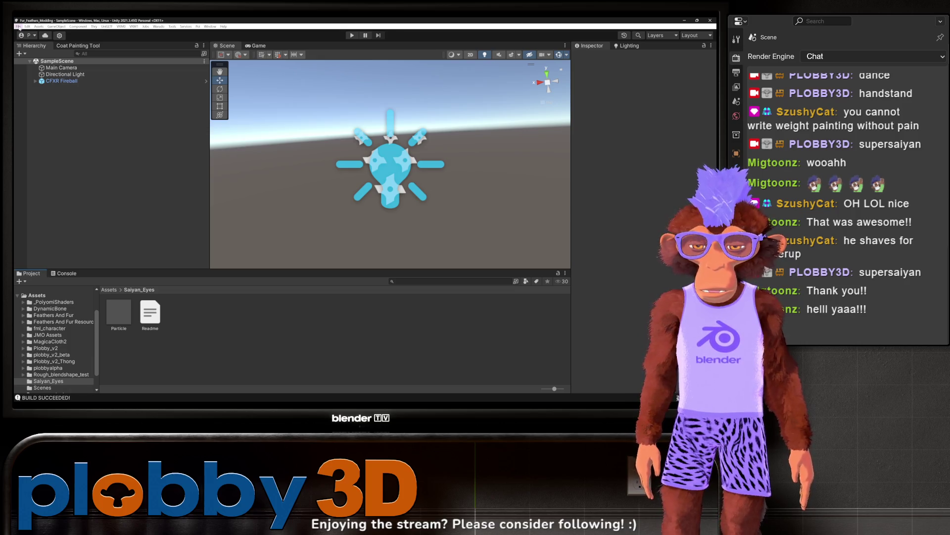
# Close the Saiyan_Eyes Unity project and open the Plobby project from Unity Hub
pyautogui.click(710, 21)
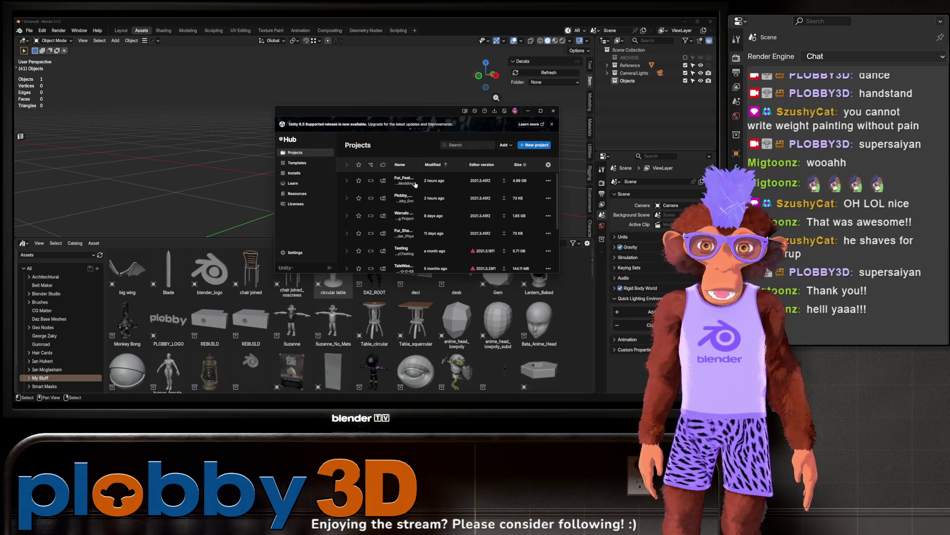
pyautogui.click(405, 199)
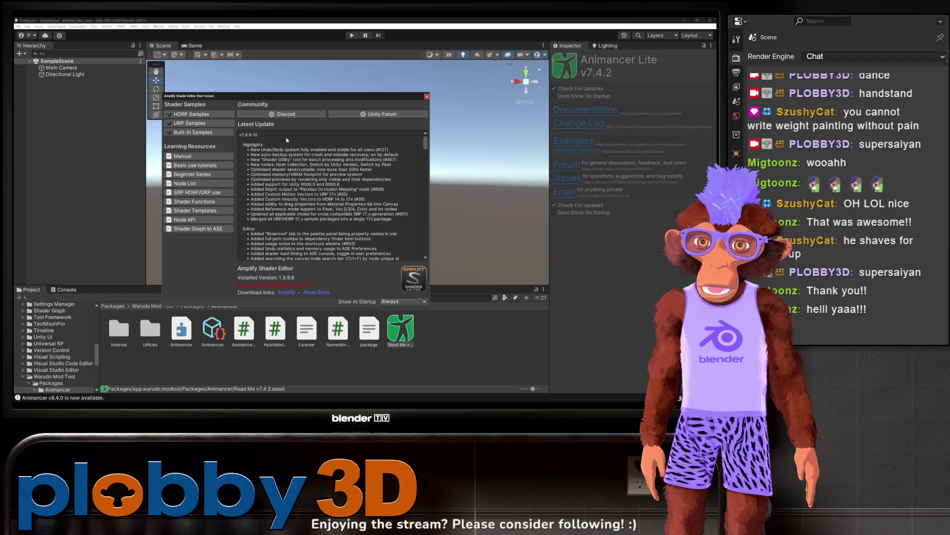
pyautogui.click(427, 96)
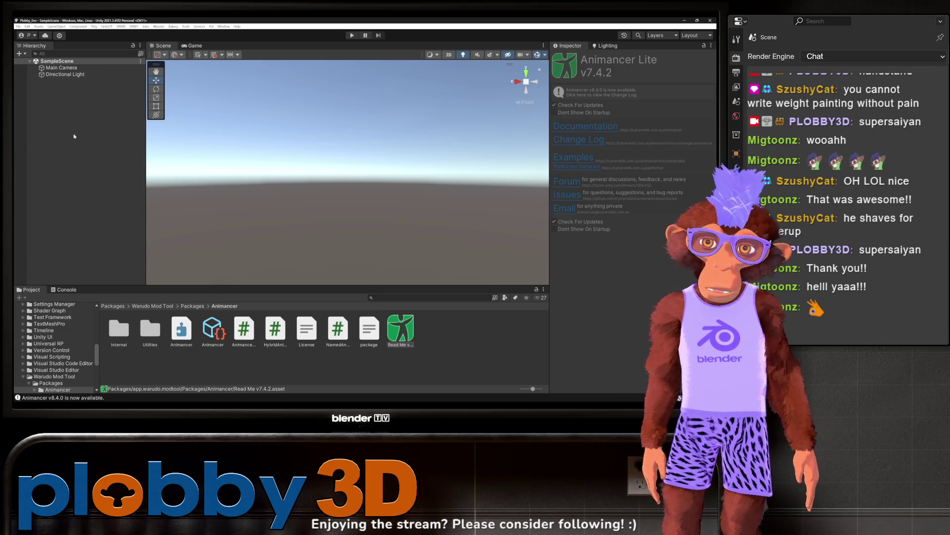
# Expand BK > PureNature_Islands in the Project tree, collapsing PureNature_Jungle
pyautogui.scroll(10, 57, 351)
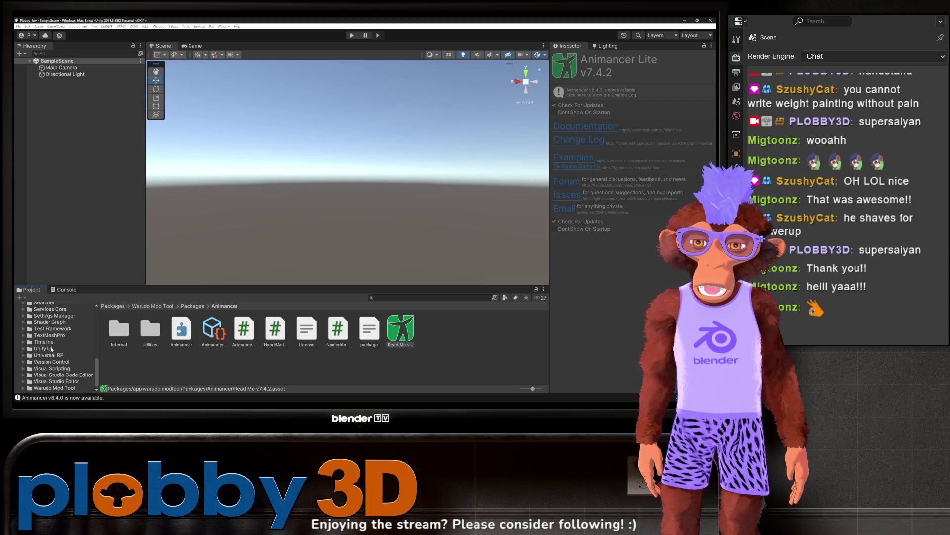
pyautogui.scroll(-3, 57, 351)
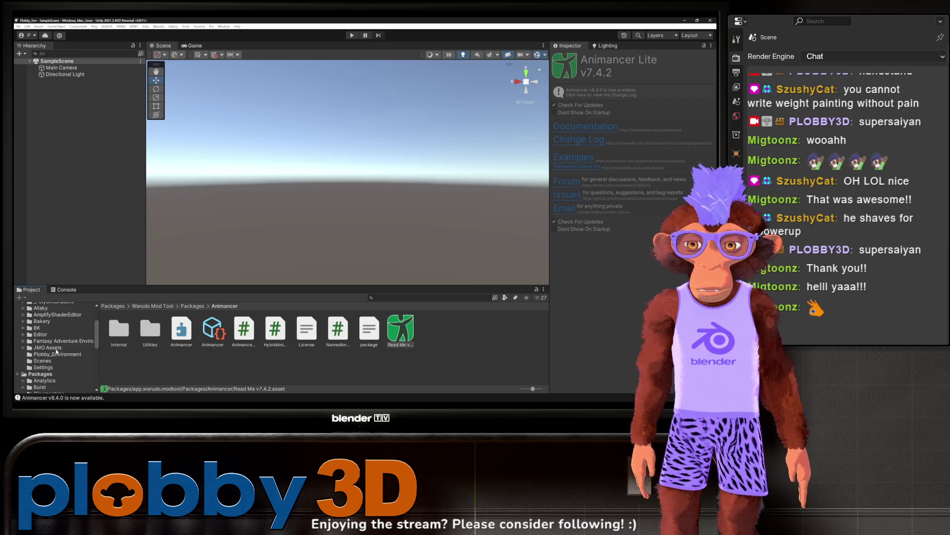
pyautogui.click(35, 355)
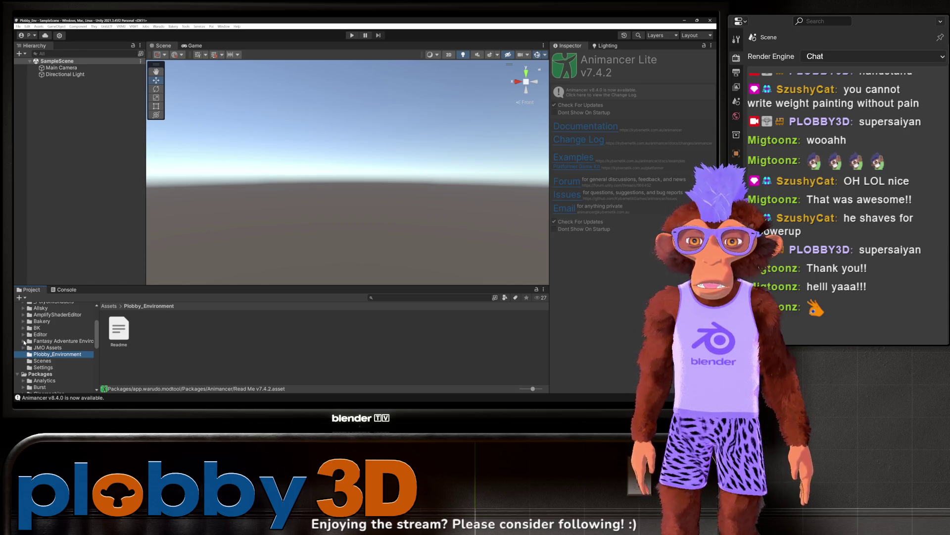
pyautogui.click(23, 341)
pyautogui.click(24, 335)
pyautogui.click(23, 329)
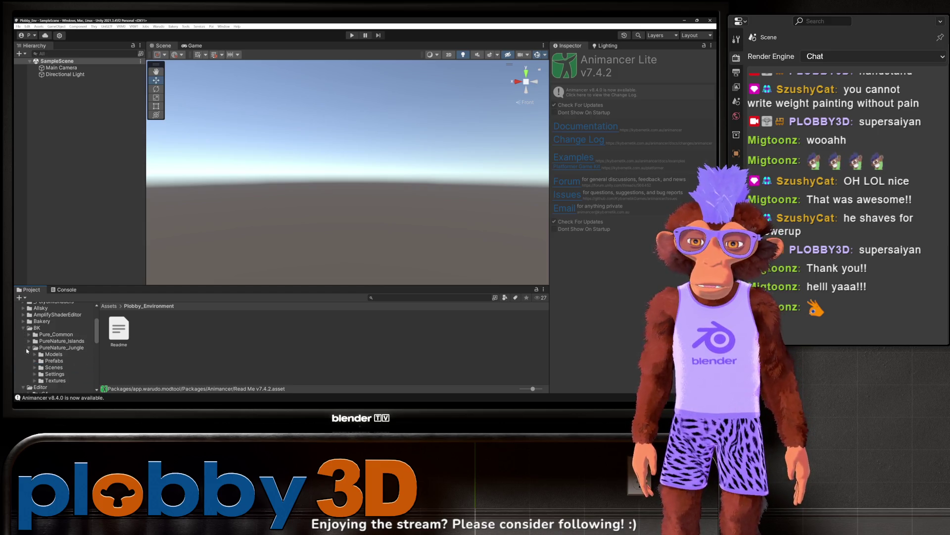
pyautogui.click(29, 348)
pyautogui.click(29, 342)
# Inspect the Environment Manager prefab in Prefabs, then show the Models folder contents
pyautogui.click(54, 353)
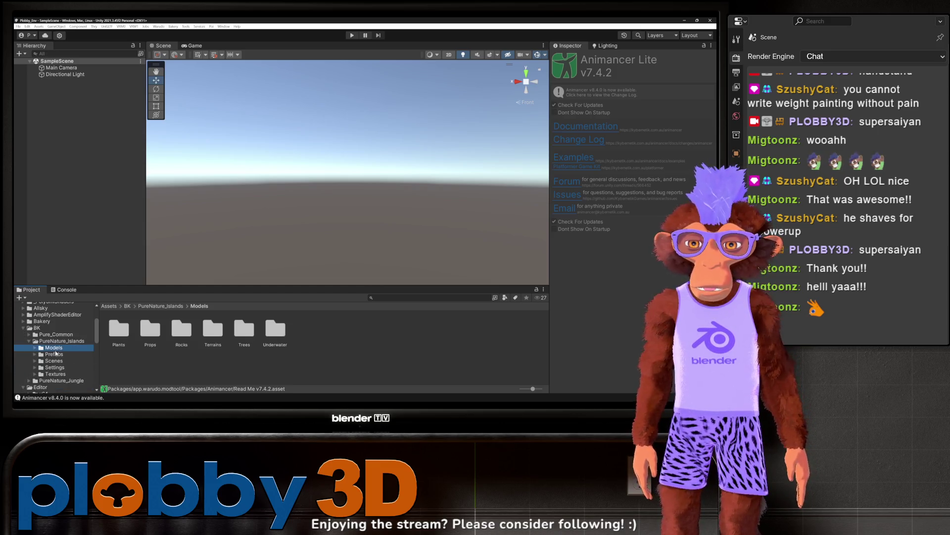
pyautogui.click(364, 339)
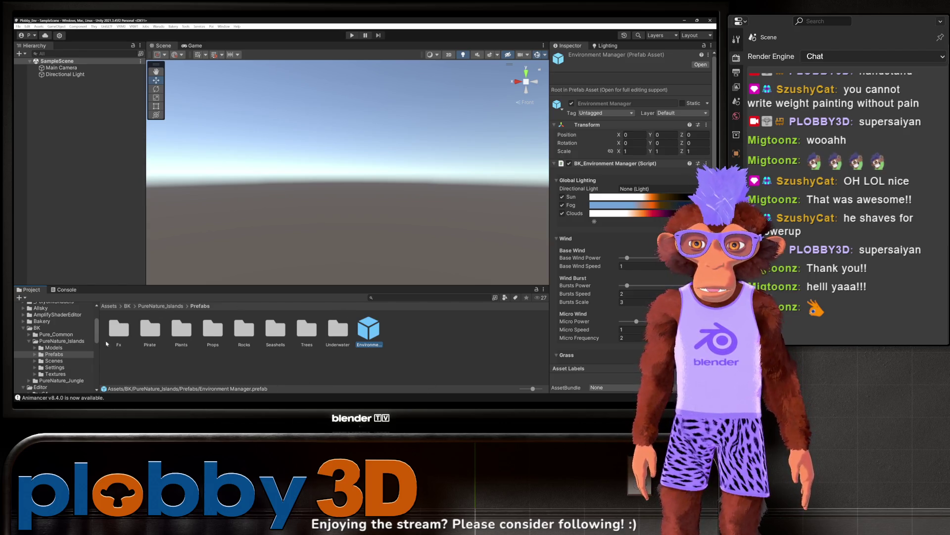
pyautogui.click(53, 347)
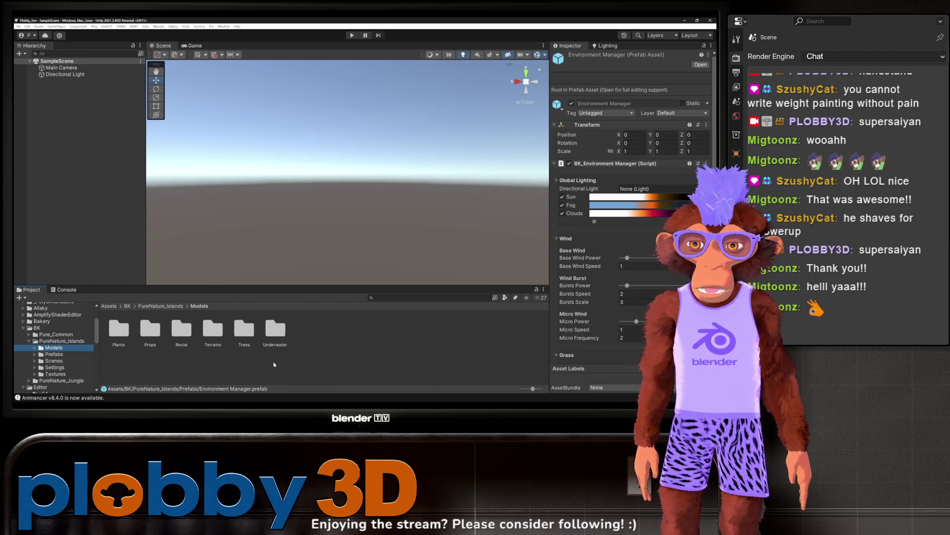
pyautogui.doubleClick(207, 340)
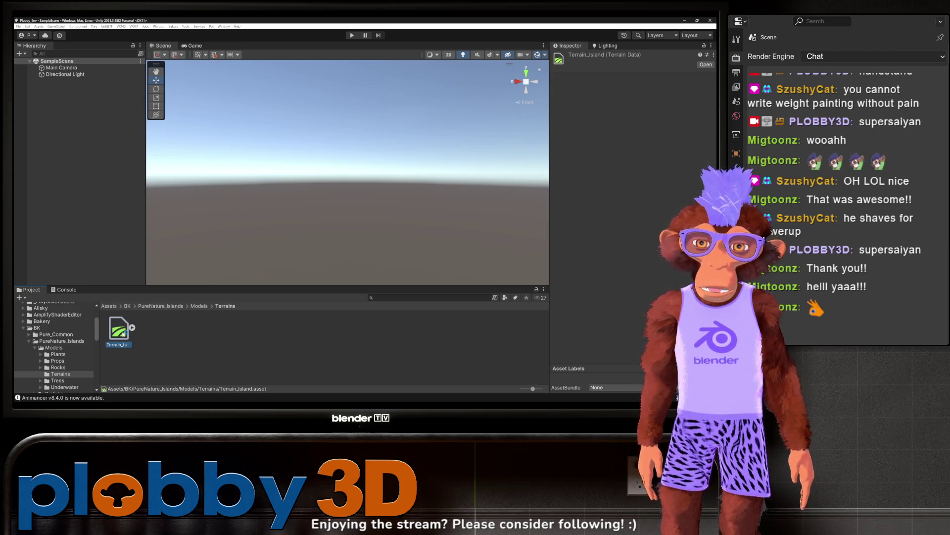
pyautogui.moveTo(253, 222); pyautogui.dragTo(253, 221)
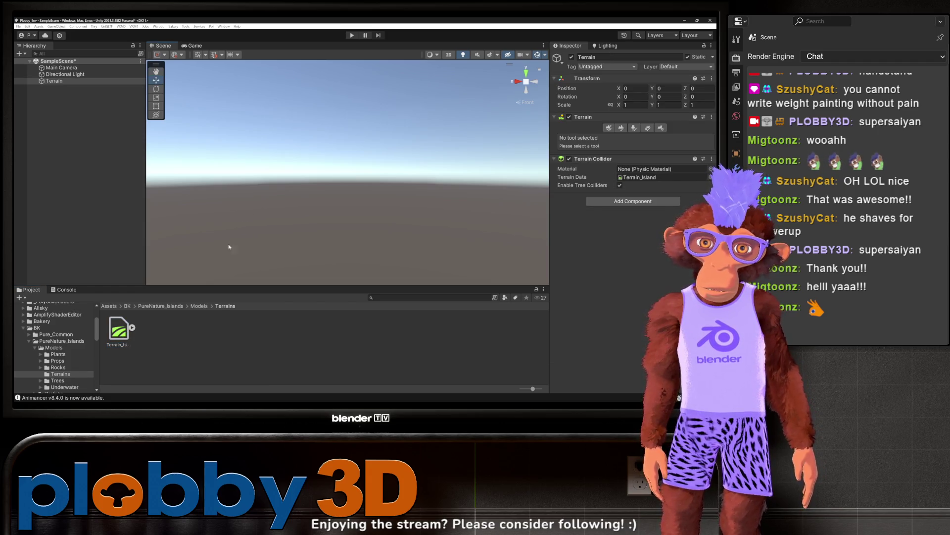
pyautogui.press('f')
pyautogui.moveTo(302, 192); pyautogui.dragTo(311, 164)
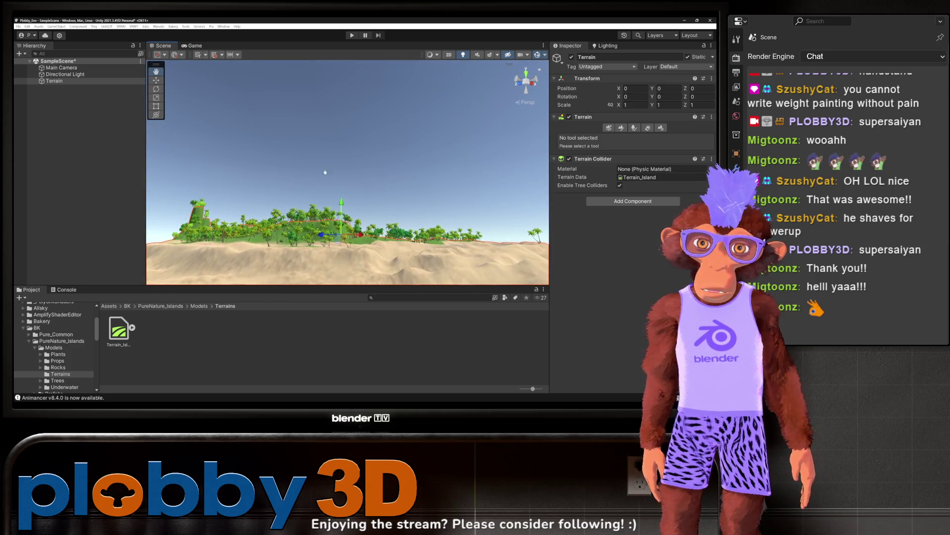
pyautogui.press('w')
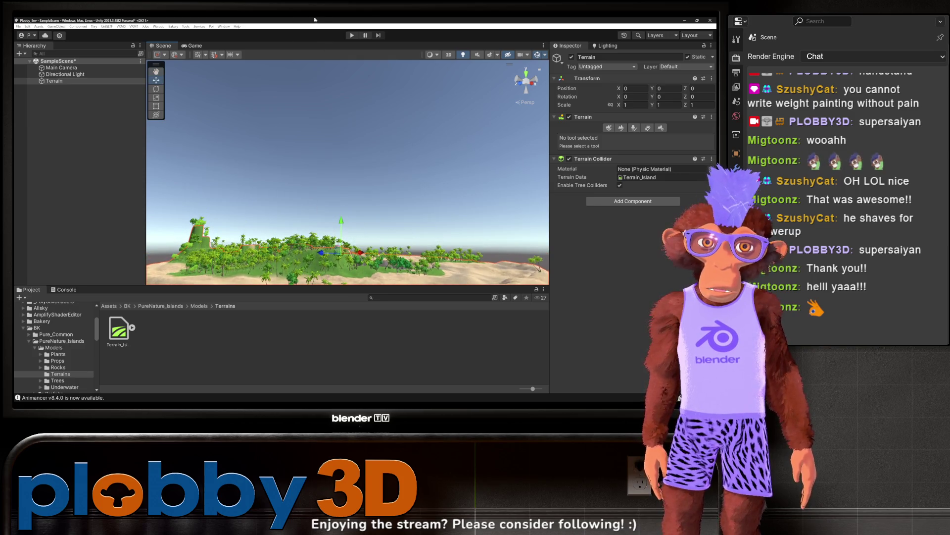
pyautogui.moveTo(276, 78); pyautogui.dragTo(303, 81)
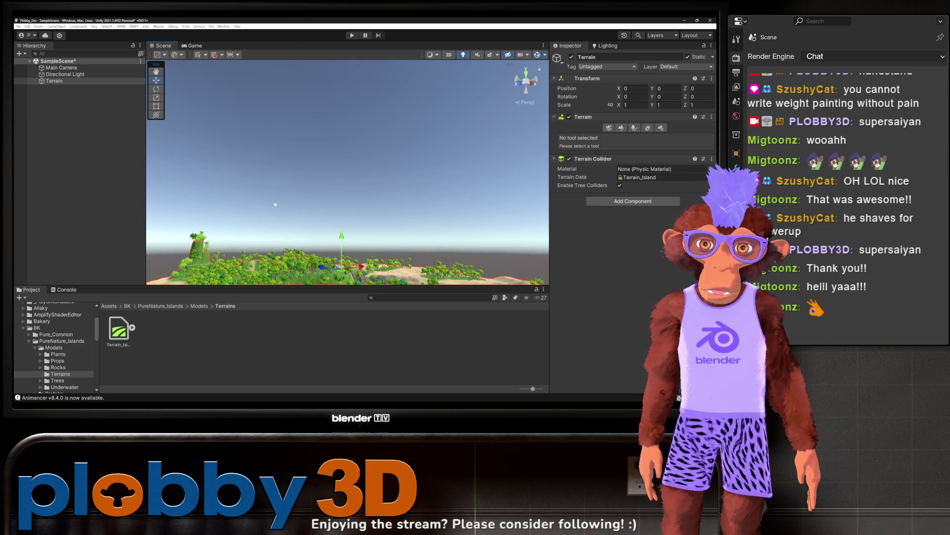
pyautogui.moveTo(275, 204); pyautogui.dragTo(262, 54)
pyautogui.moveTo(279, 182)
pyautogui.mouseDown()
pyautogui.moveTo(472, 226)
pyautogui.moveTo(154, 174)
pyautogui.moveTo(234, 168)
pyautogui.moveTo(337, 85)
pyautogui.mouseUp()
pyautogui.click(233, 168)
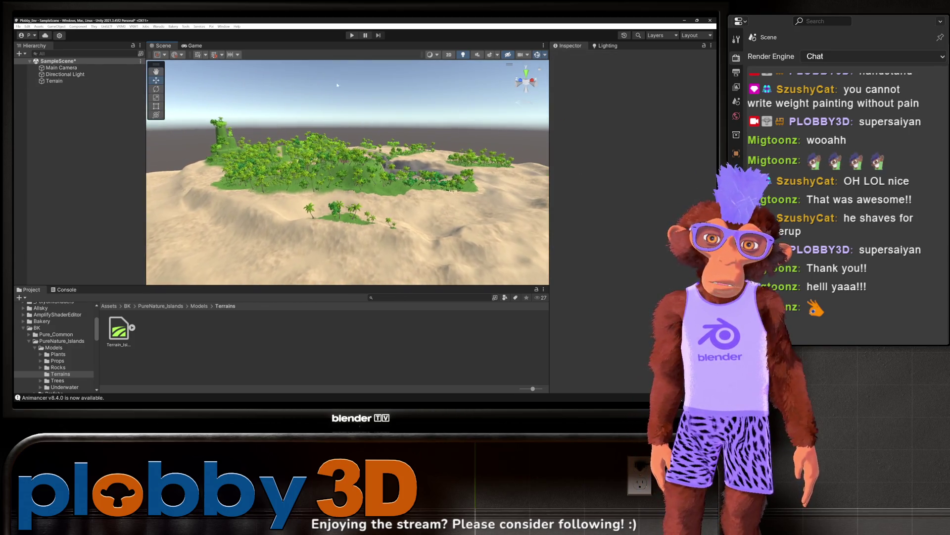
pyautogui.click(354, 170)
pyautogui.press('f')
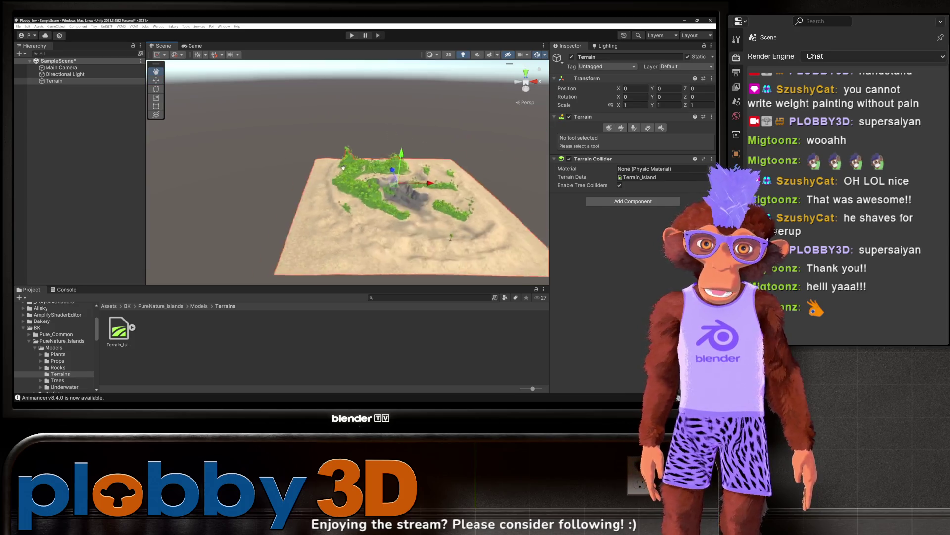
pyautogui.scroll(-10, 342, 168)
pyautogui.moveTo(311, 151)
pyautogui.mouseDown()
pyautogui.moveTo(284, 171)
pyautogui.moveTo(342, 128)
pyautogui.moveTo(383, 157)
pyautogui.moveTo(445, 141)
pyautogui.moveTo(324, 171)
pyautogui.moveTo(592, 138)
pyautogui.moveTo(161, 140)
pyautogui.mouseUp()
pyautogui.scroll(10, 383, 157)
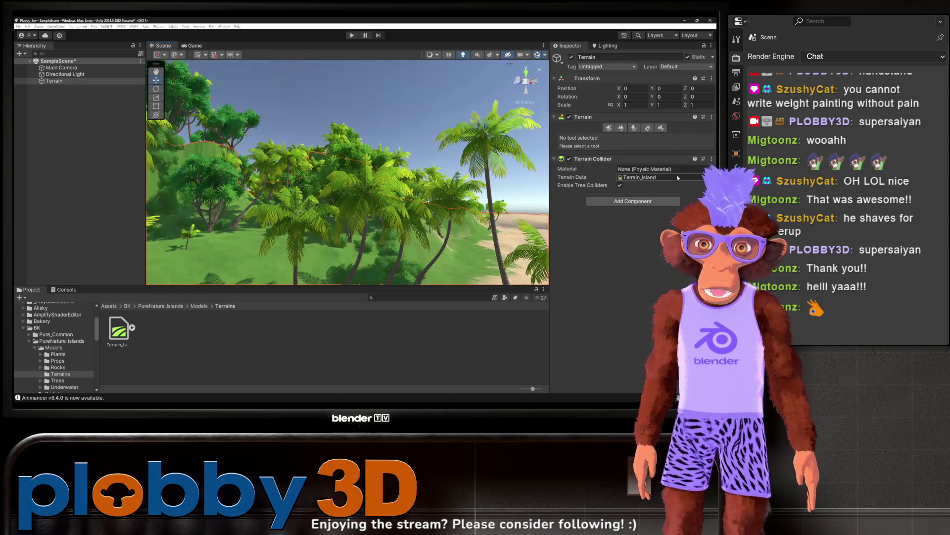
pyautogui.moveTo(67, 191)
pyautogui.mouseDown()
pyautogui.moveTo(365, 242)
pyautogui.moveTo(268, 190)
pyautogui.moveTo(314, 174)
pyautogui.moveTo(293, 168)
pyautogui.moveTo(311, 195)
pyautogui.moveTo(324, 139)
pyautogui.mouseUp()
pyautogui.moveTo(292, 184)
pyautogui.mouseDown()
pyautogui.moveTo(244, 157)
pyautogui.moveTo(287, 196)
pyautogui.mouseUp()
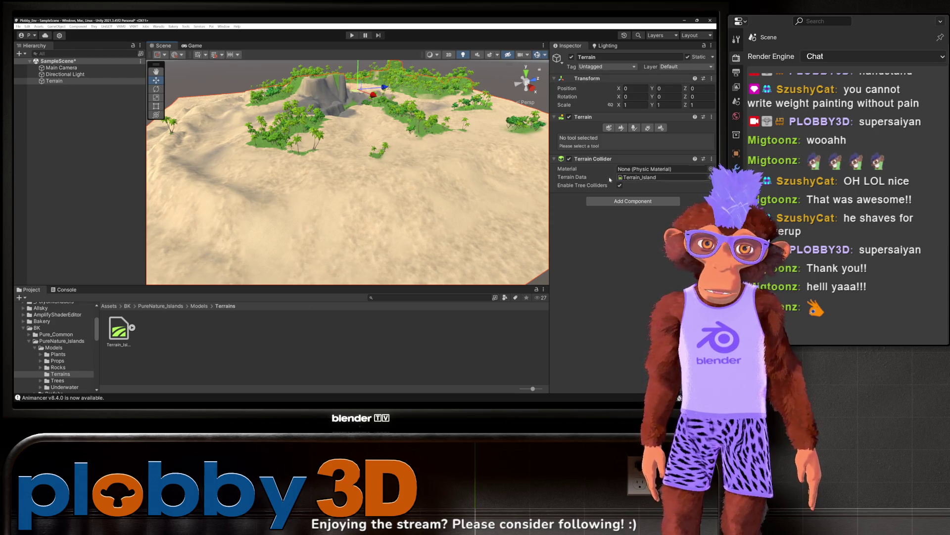
pyautogui.click(605, 117)
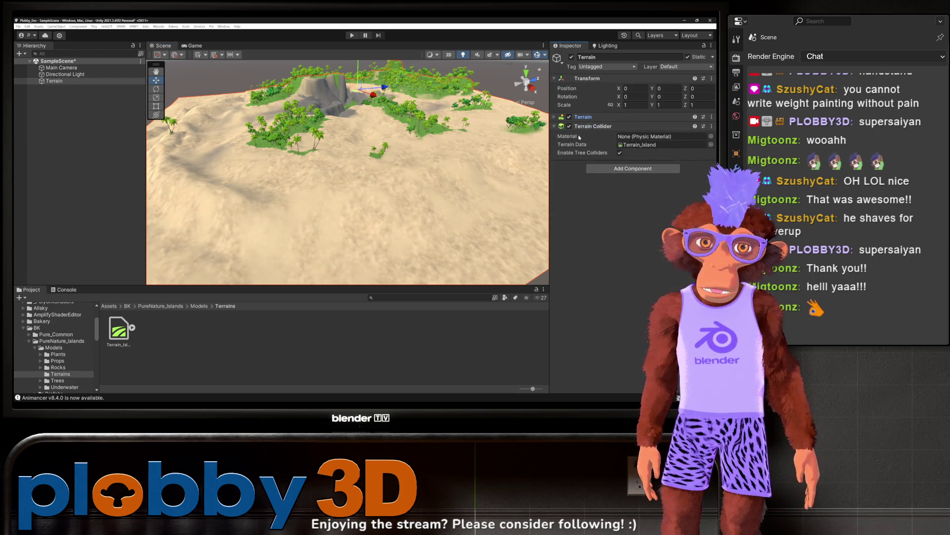
# Choose Raise or Lower Terrain and enlarge the brush, undoing two trial strokes
pyautogui.click(598, 118)
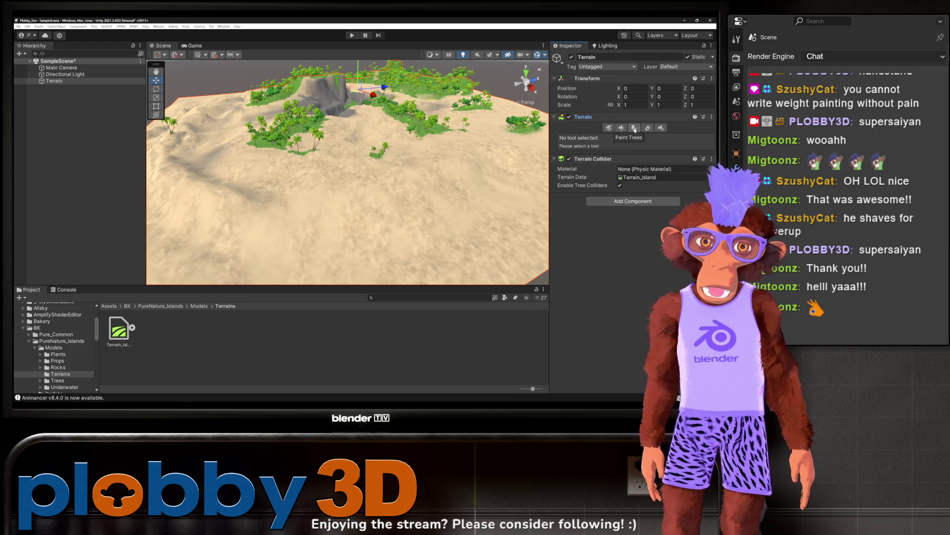
pyautogui.click(621, 127)
pyautogui.moveTo(389, 187)
pyautogui.mouseDown()
pyautogui.moveTo(322, 198)
pyautogui.moveTo(275, 153)
pyautogui.mouseUp()
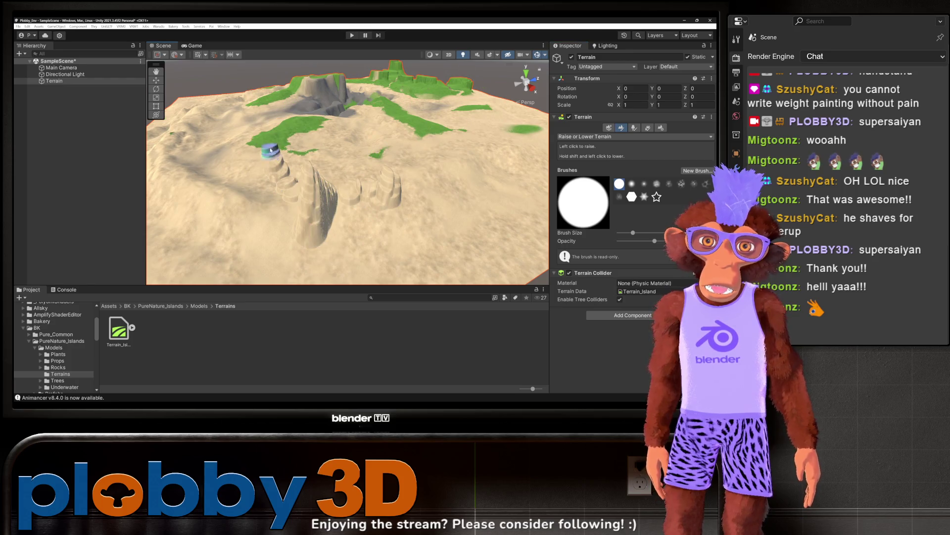
pyautogui.hotkey('ctrl', 'z')
pyautogui.hotkey('ctrl', 'z')
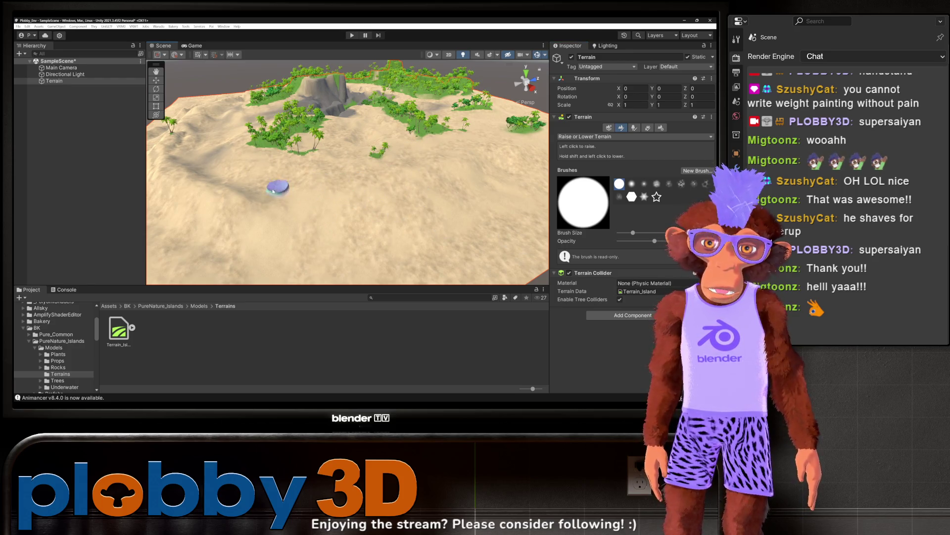
pyautogui.moveTo(277, 186); pyautogui.dragTo(324, 205)
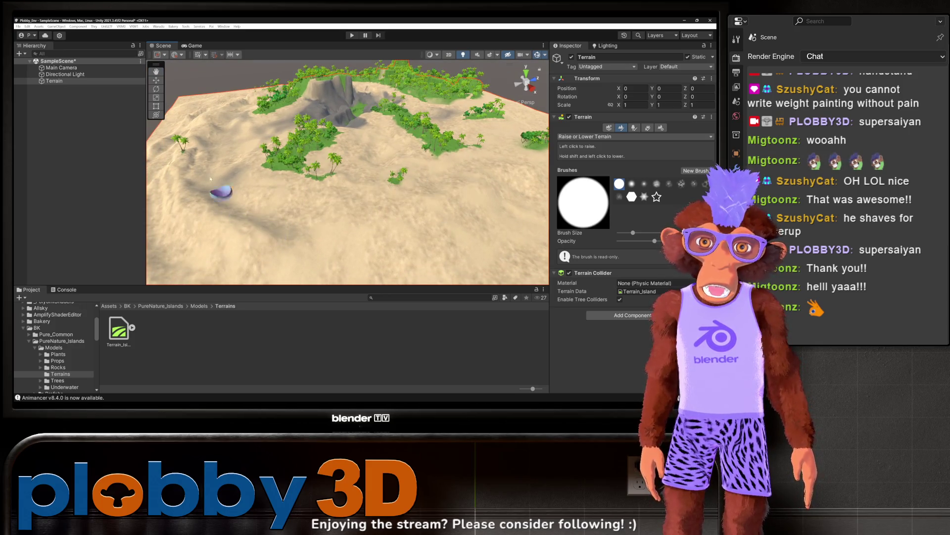
pyautogui.moveTo(641, 235); pyautogui.dragTo(660, 233)
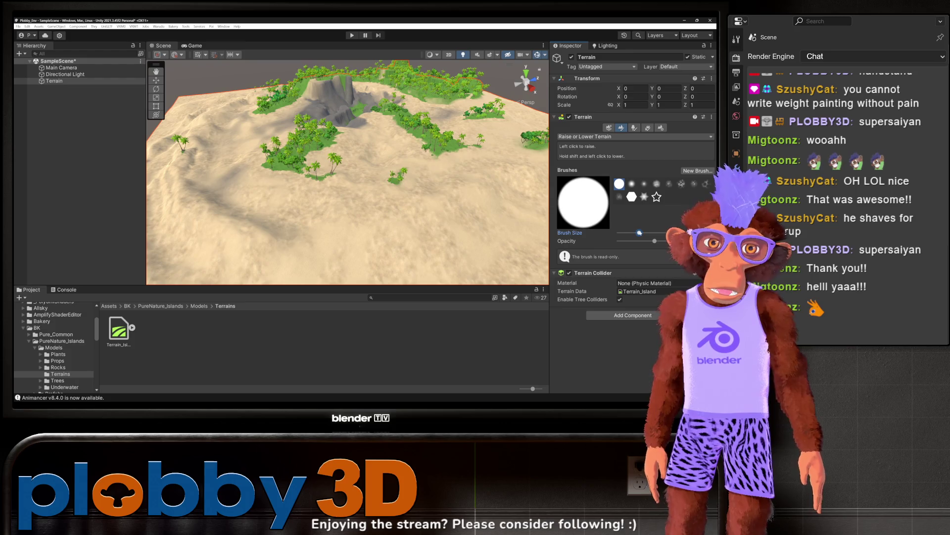
pyautogui.moveTo(276, 165)
pyautogui.mouseDown()
pyautogui.moveTo(237, 202)
pyautogui.moveTo(409, 212)
pyautogui.moveTo(345, 256)
pyautogui.mouseUp()
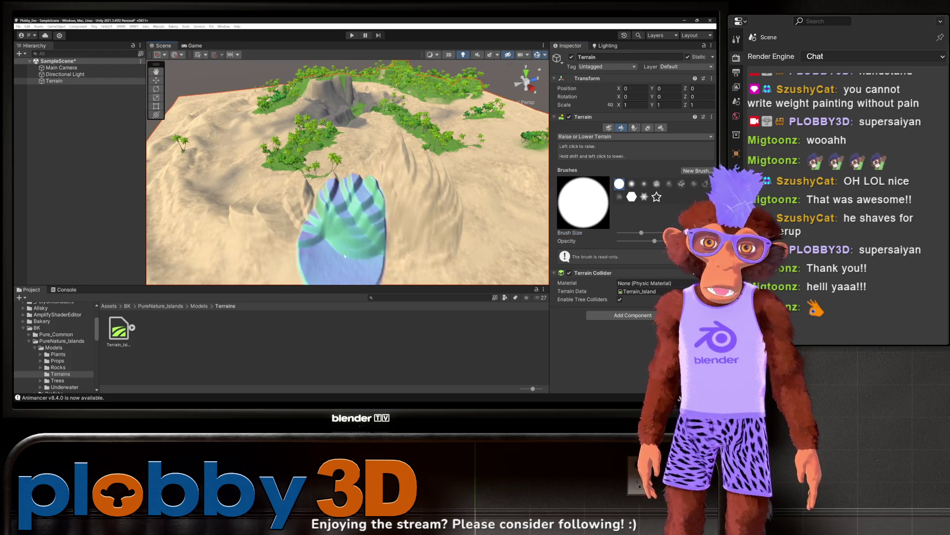
pyautogui.hotkey('ctrl', 'z')
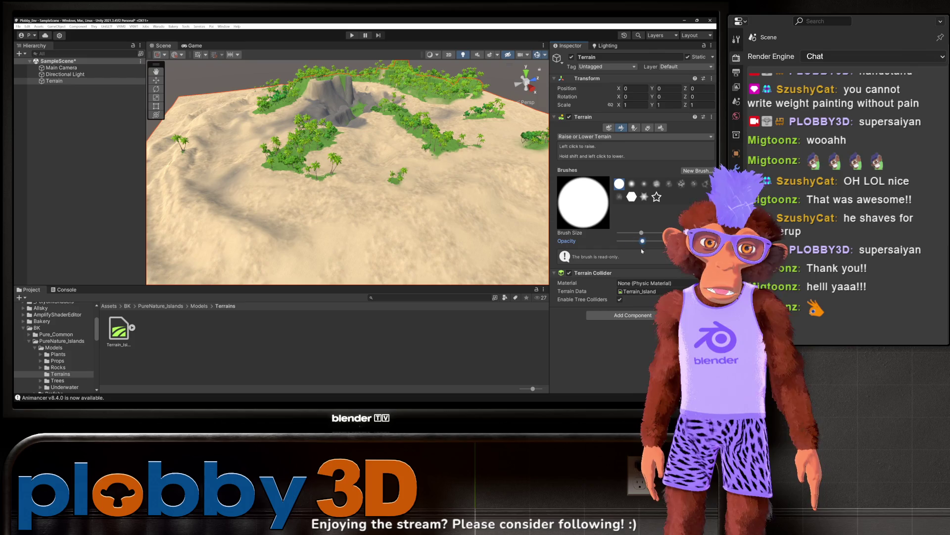
# Raise a rounded mound around the waterfall and a tall peak, using soft and cloudy brushes
pyautogui.moveTo(350, 223)
pyautogui.mouseDown()
pyautogui.moveTo(456, 201)
pyautogui.moveTo(339, 213)
pyautogui.mouseUp()
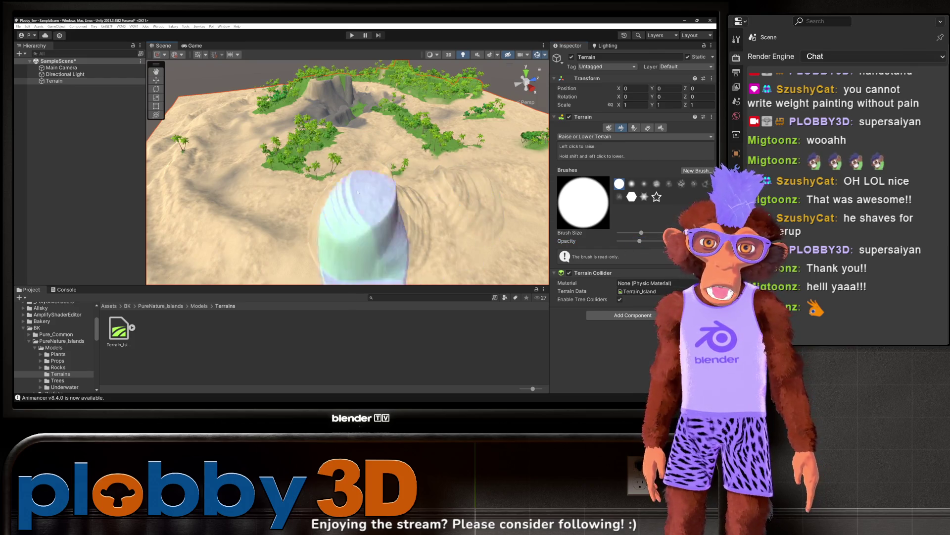
pyautogui.scroll(-3, 418, 169)
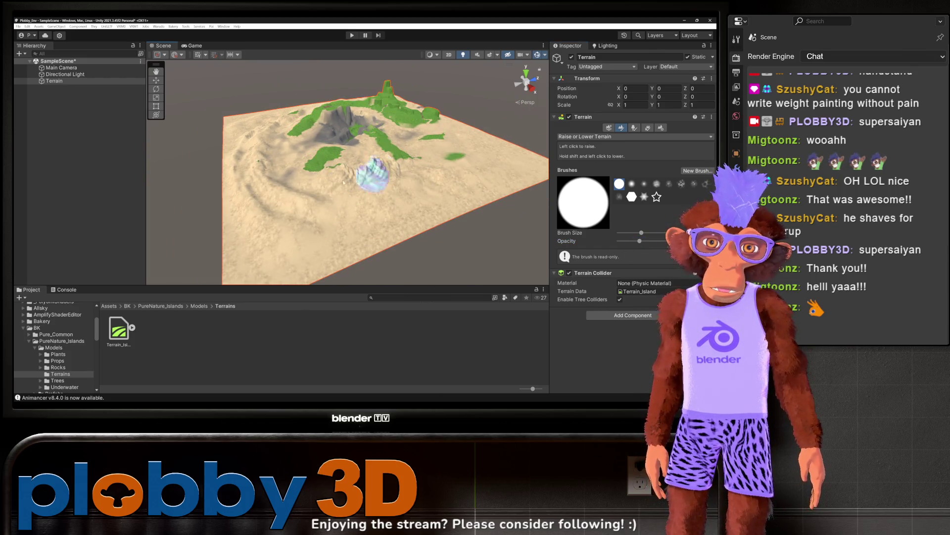
pyautogui.click(362, 183)
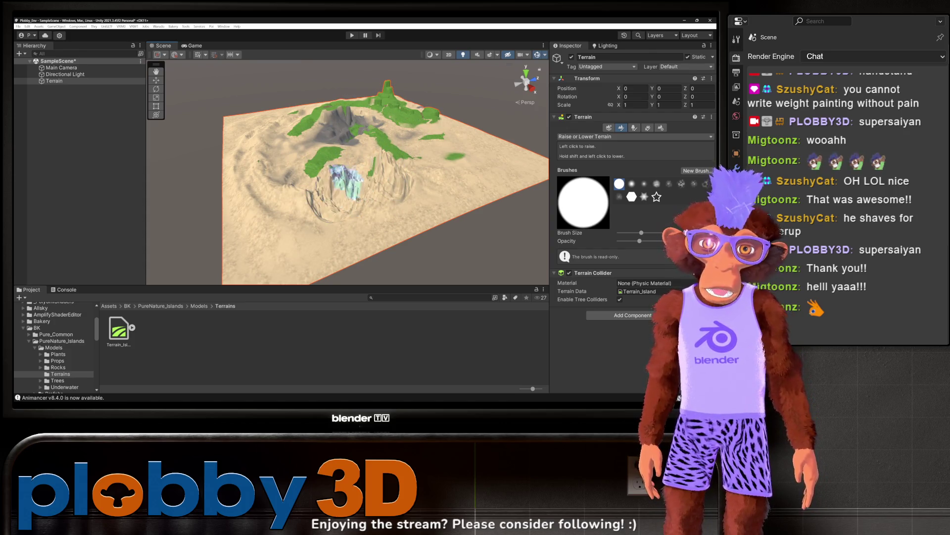
pyautogui.click(333, 192)
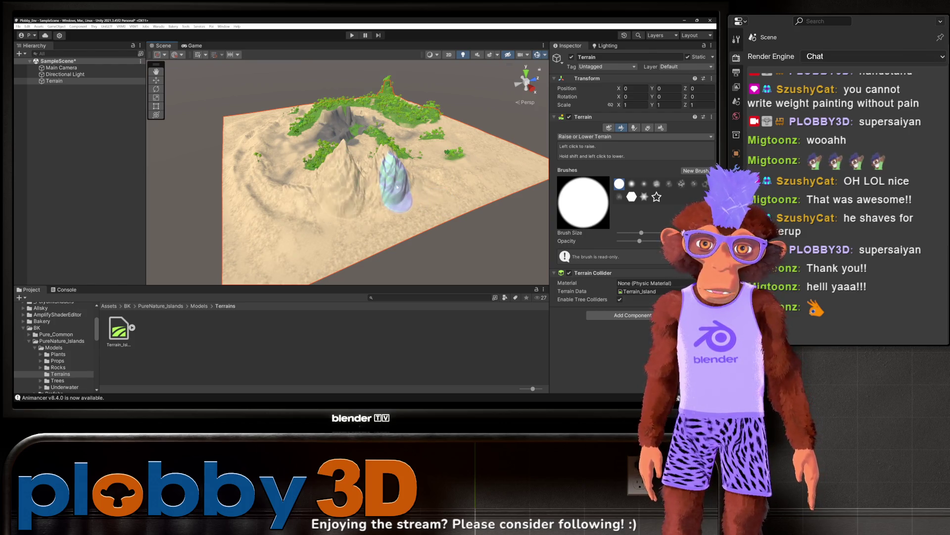
pyautogui.click(632, 183)
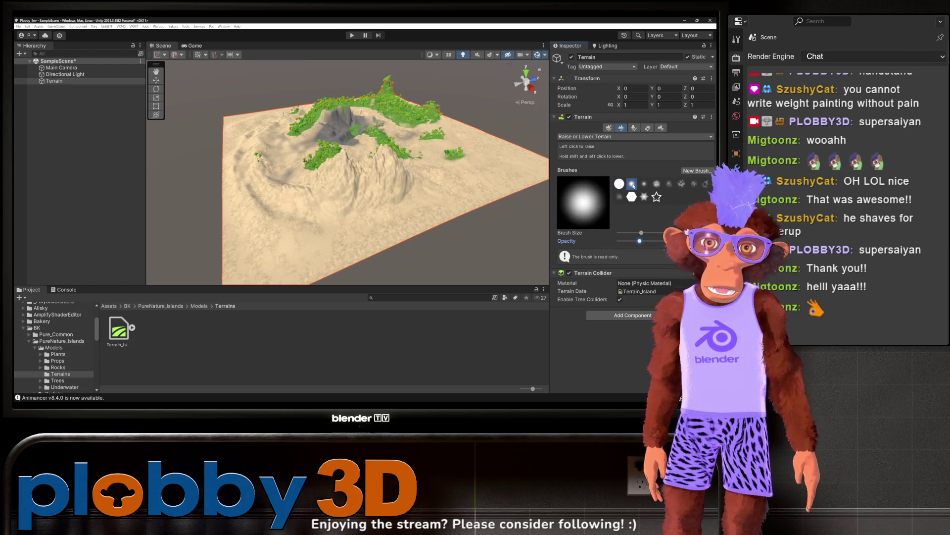
pyautogui.click(404, 199)
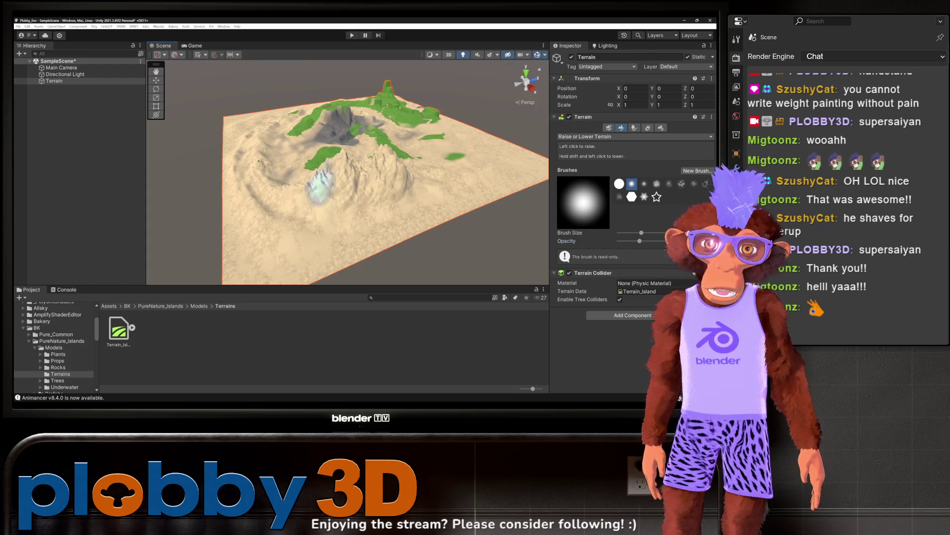
pyautogui.click(656, 183)
pyautogui.click(351, 202)
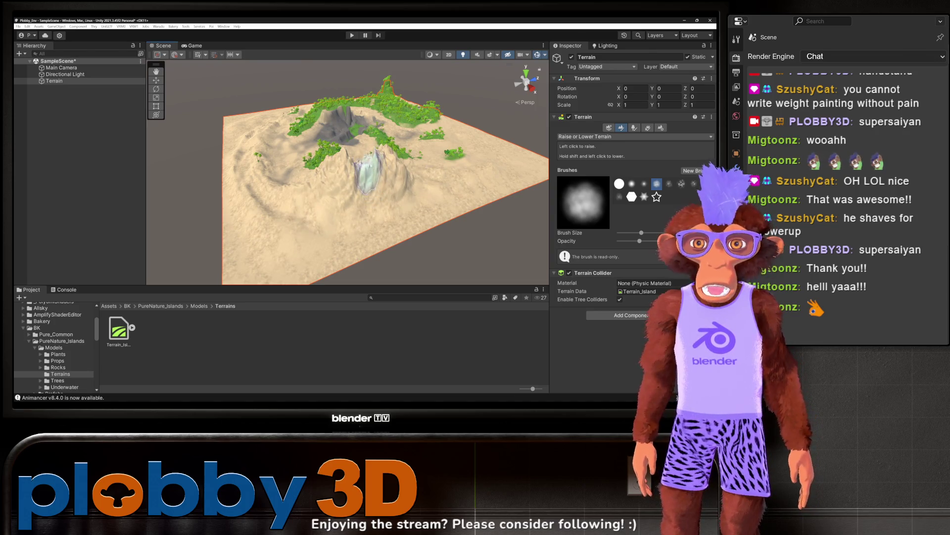
# Deselect the terrain, look down at it from above, and reselect it for sculpting
pyautogui.click(366, 79)
pyautogui.scroll(3, 369, 132)
pyautogui.scroll(5, 370, 132)
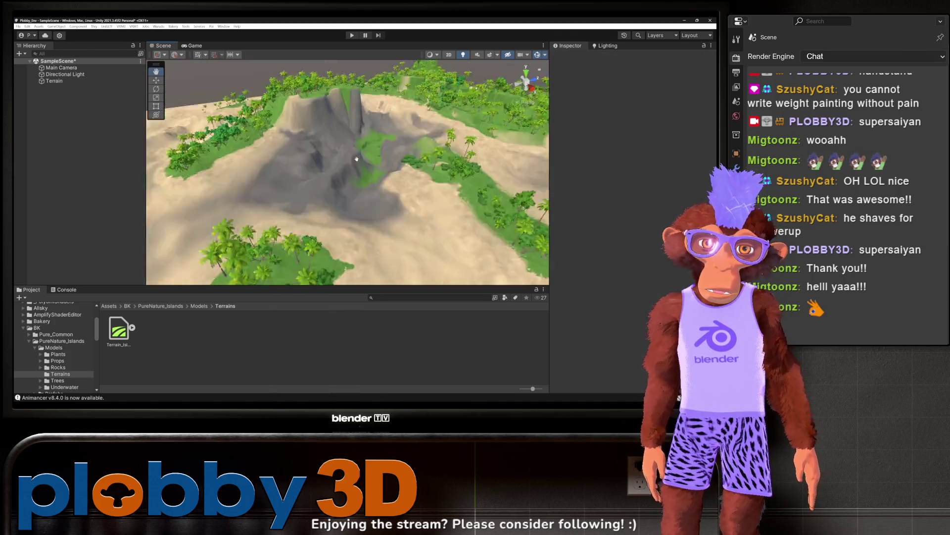
pyautogui.moveTo(312, 207)
pyautogui.mouseDown()
pyautogui.moveTo(309, 197)
pyautogui.moveTo(307, 220)
pyautogui.moveTo(320, 168)
pyautogui.moveTo(385, 180)
pyautogui.moveTo(573, 162)
pyautogui.mouseUp()
pyautogui.scroll(-5, 307, 220)
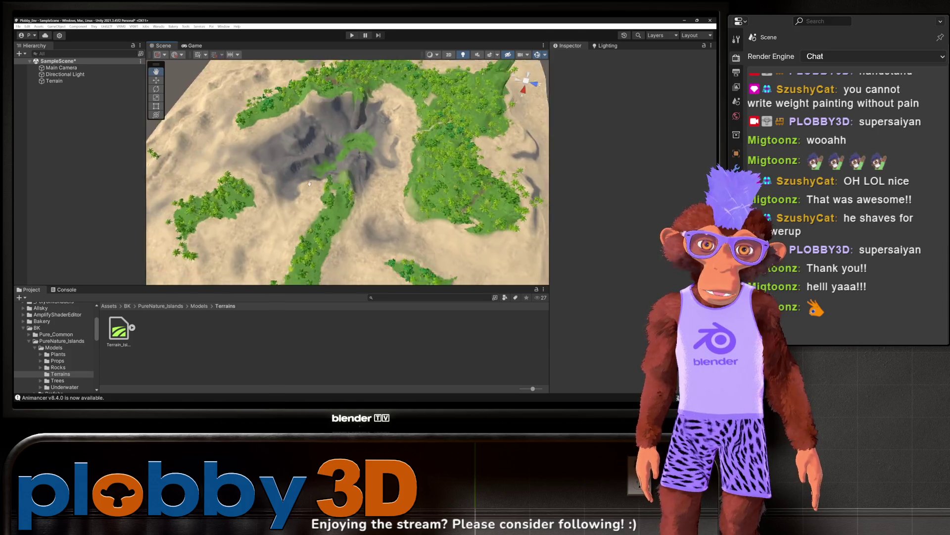
pyautogui.scroll(5, 309, 183)
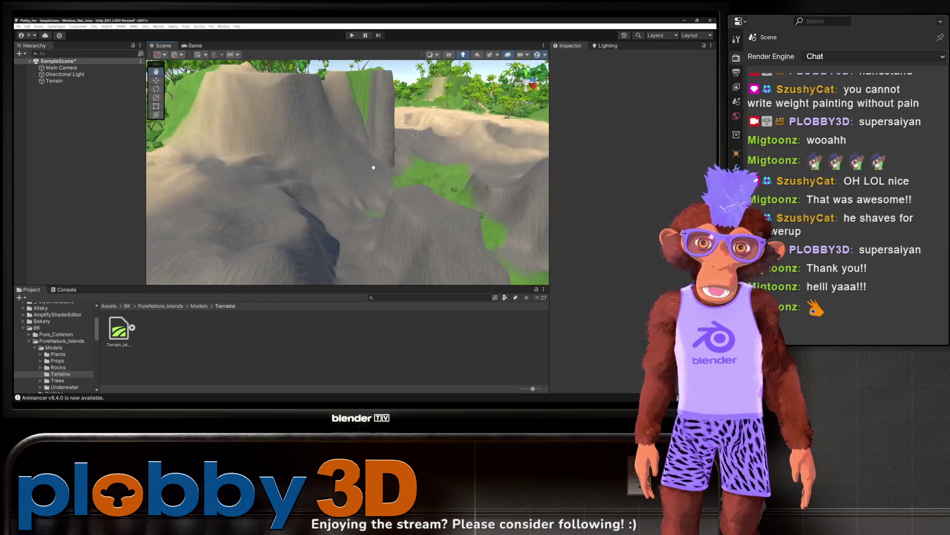
pyautogui.click(353, 174)
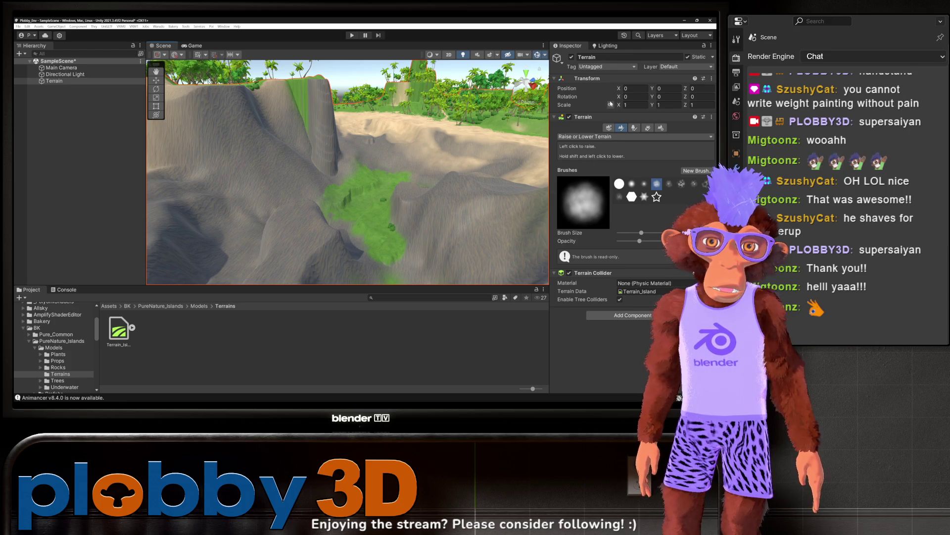
# Raise the central palm patch and nearby green patches into tall sand hills
pyautogui.press('f')
pyautogui.scroll(5, 402, 170)
pyautogui.scroll(-5, 402, 169)
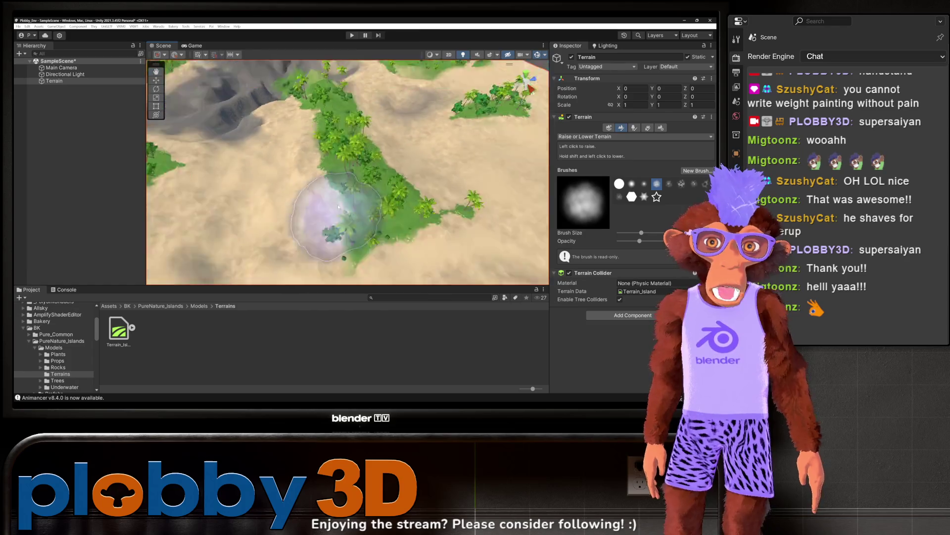
pyautogui.scroll(5, 369, 189)
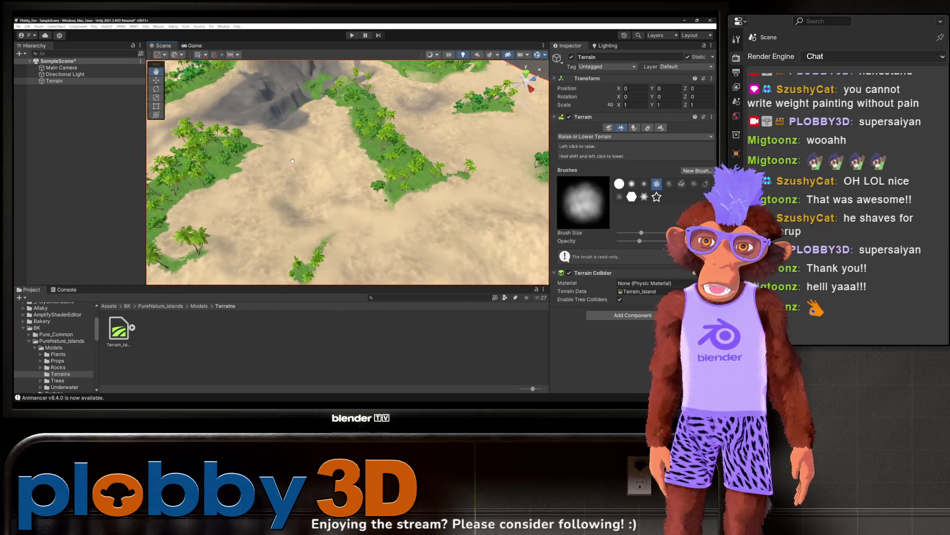
pyautogui.moveTo(312, 194)
pyautogui.mouseDown()
pyautogui.moveTo(350, 202)
pyautogui.moveTo(350, 223)
pyautogui.moveTo(368, 224)
pyautogui.moveTo(289, 212)
pyautogui.mouseUp()
pyautogui.moveTo(333, 176); pyautogui.dragTo(328, 70)
pyautogui.moveTo(344, 120)
pyautogui.mouseDown()
pyautogui.moveTo(287, 193)
pyautogui.moveTo(257, 209)
pyautogui.mouseUp()
pyautogui.click(380, 218)
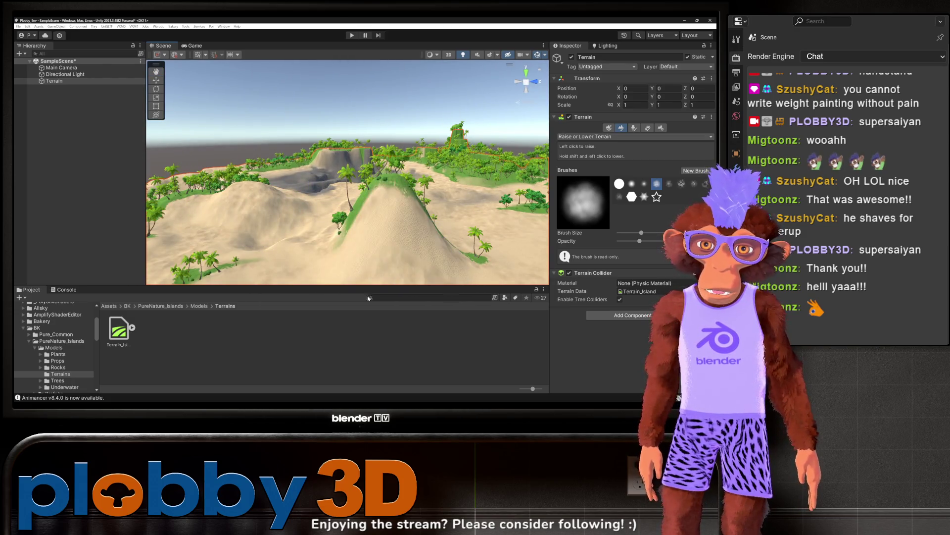
pyautogui.click(395, 214)
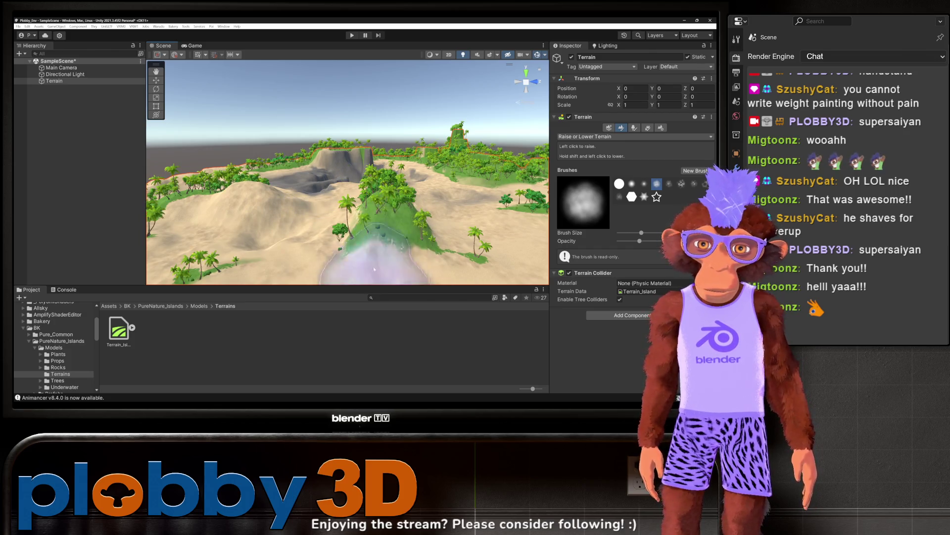
# Review the new hills from several angles, then delete the Terrain from the scene
pyautogui.moveTo(391, 184)
pyautogui.mouseDown()
pyautogui.moveTo(276, 222)
pyautogui.moveTo(308, 191)
pyautogui.moveTo(348, 244)
pyautogui.moveTo(366, 213)
pyautogui.moveTo(342, 198)
pyautogui.moveTo(339, 178)
pyautogui.mouseUp()
pyautogui.scroll(-5, 348, 243)
pyautogui.scroll(3, 366, 213)
pyautogui.scroll(3, 340, 196)
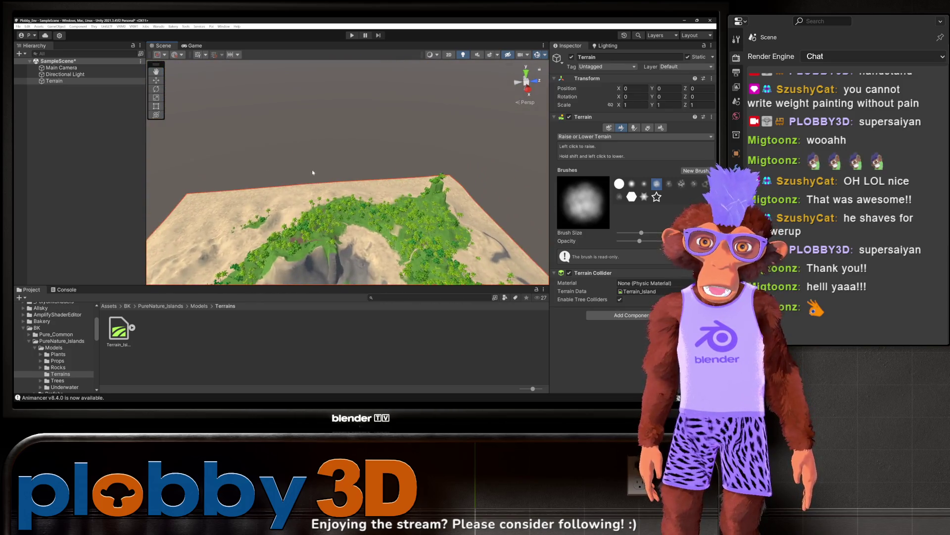
pyautogui.scroll(4, 339, 179)
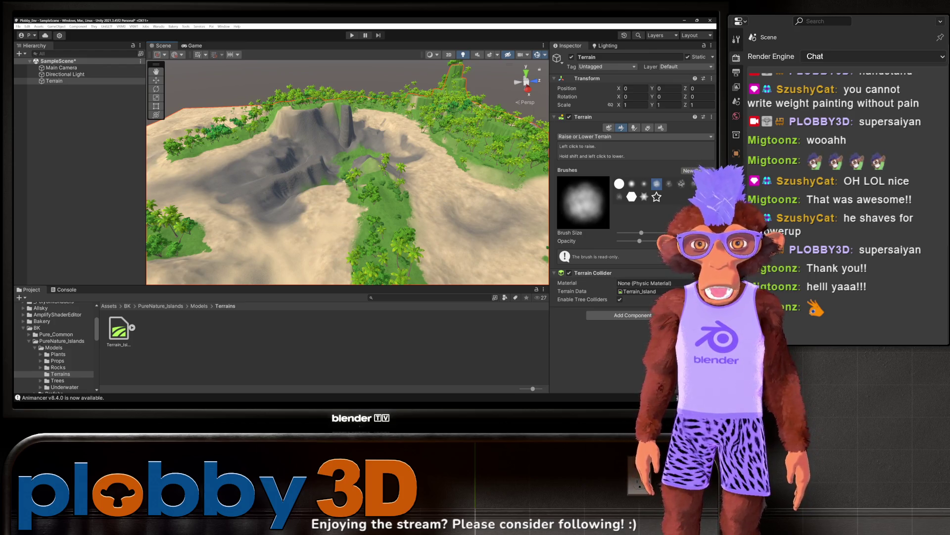
pyautogui.scroll(8, 300, 203)
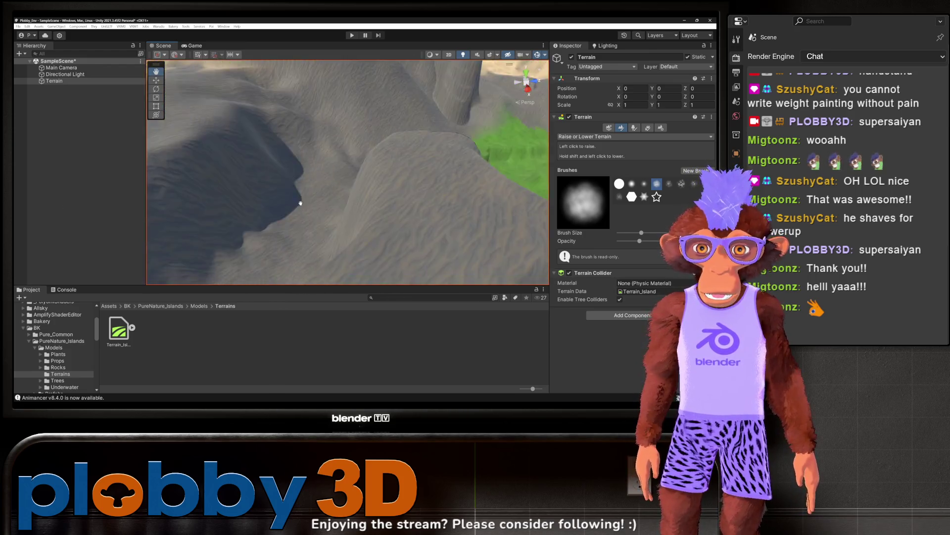
pyautogui.scroll(3, 287, 212)
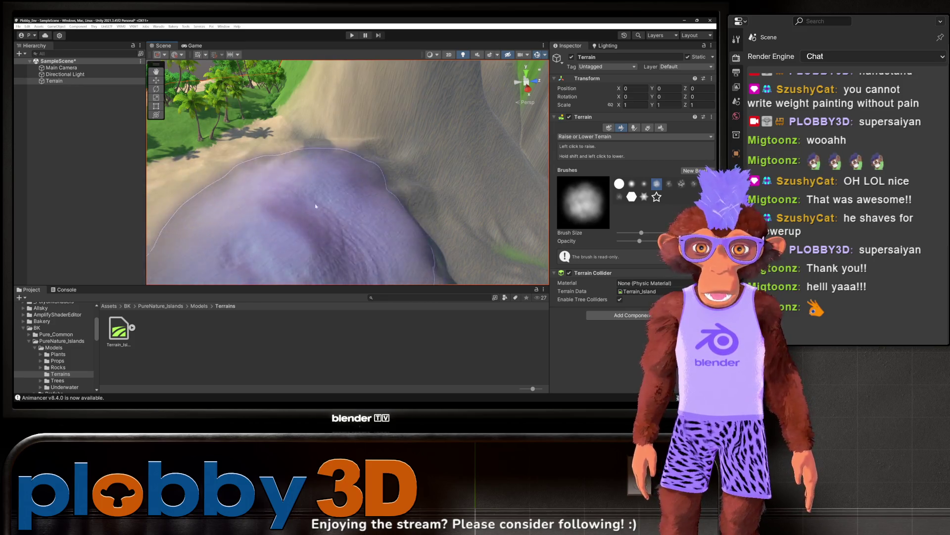
pyautogui.scroll(-10, 316, 206)
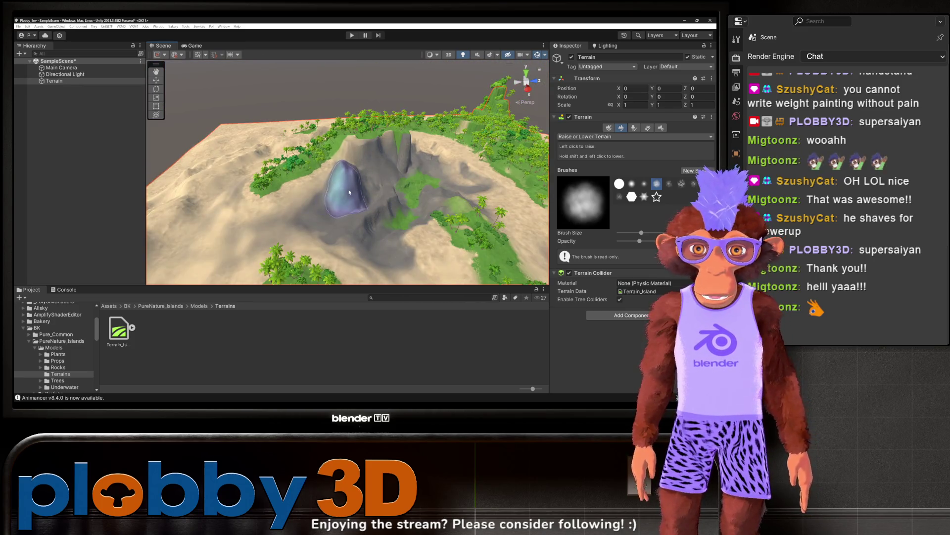
pyautogui.keyDown('alt'); pyautogui.moveTo(350, 192); pyautogui.dragTo(344, 191); pyautogui.keyUp('alt')
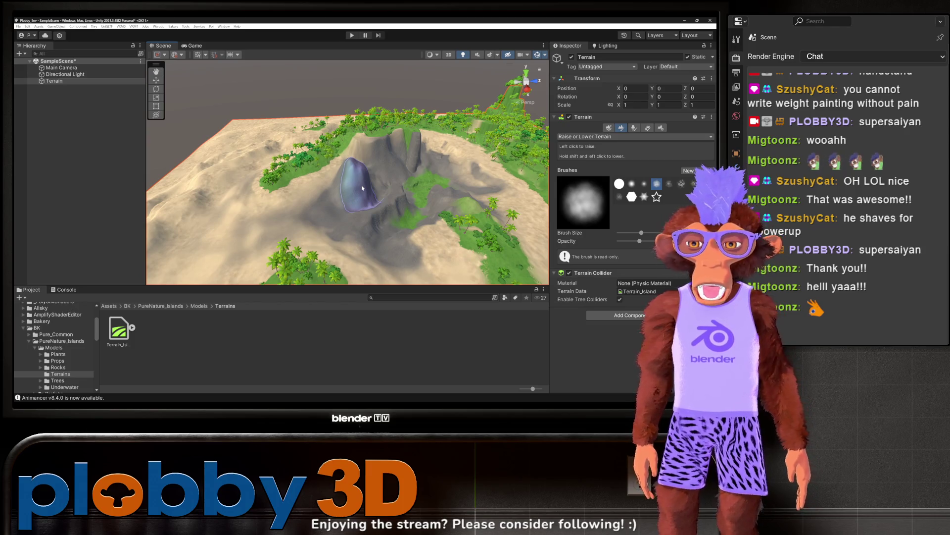
pyautogui.keyDown('alt'); pyautogui.moveTo(343, 164); pyautogui.dragTo(339, 168); pyautogui.keyUp('alt')
pyautogui.scroll(-5, 338, 189)
pyautogui.keyDown('alt'); pyautogui.moveTo(248, 168); pyautogui.dragTo(585, 170); pyautogui.keyUp('alt')
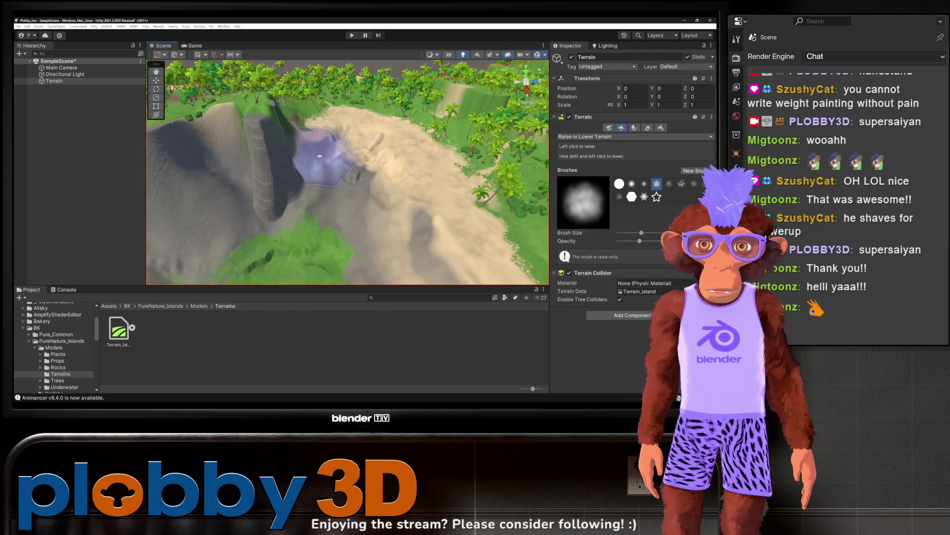
pyautogui.keyDown('alt'); pyautogui.moveTo(372, 184); pyautogui.dragTo(307, 172); pyautogui.keyUp('alt')
pyautogui.scroll(3, 303, 172)
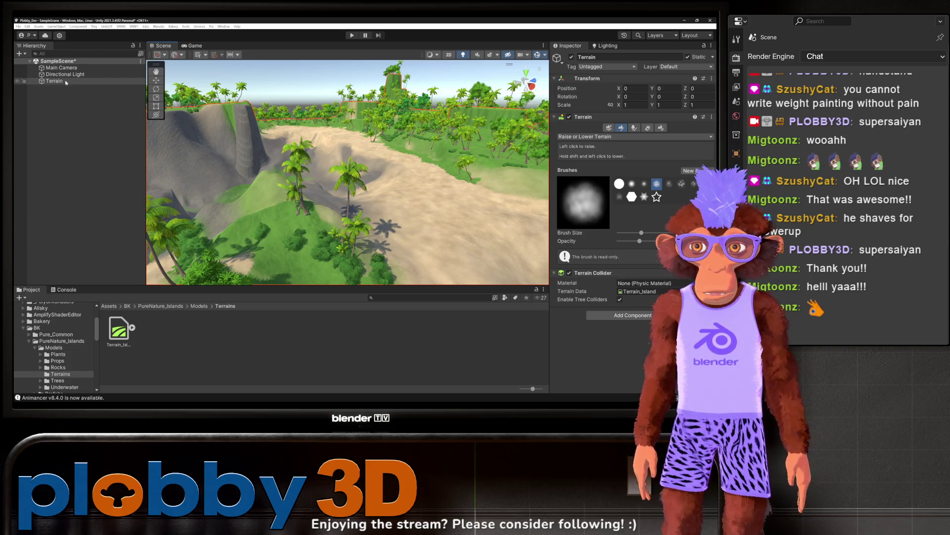
pyautogui.press('Delete')
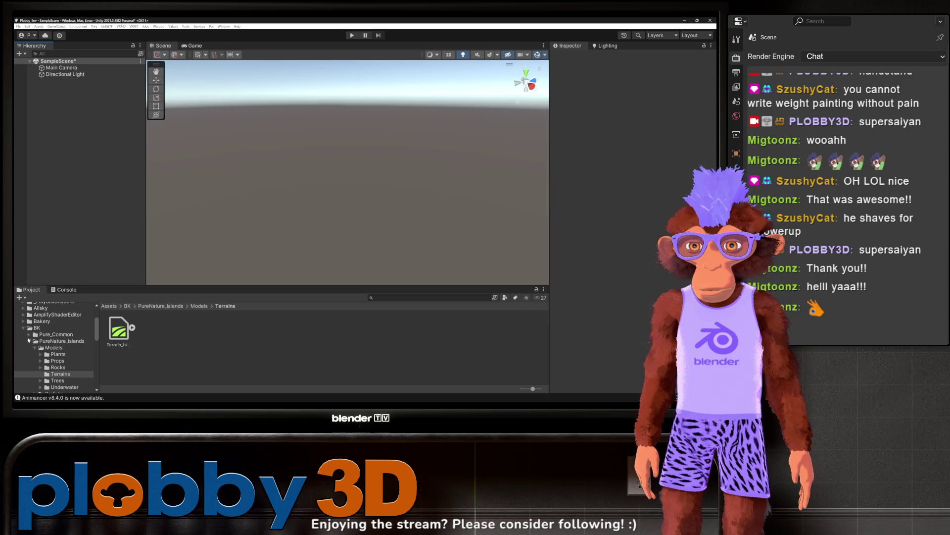
# Collapse the BK folder and add a Terrain via + > 3D Object > Terrain
pyautogui.click(23, 328)
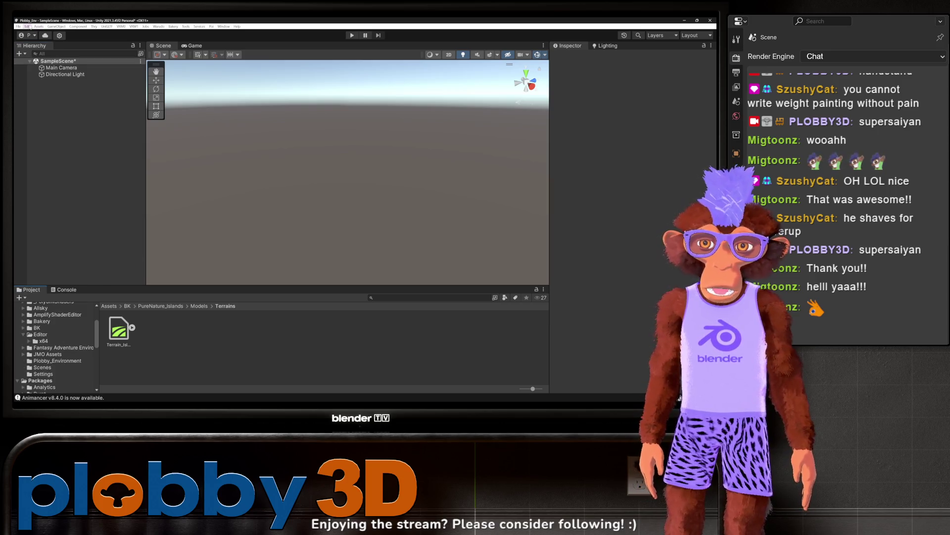
pyautogui.click(20, 54)
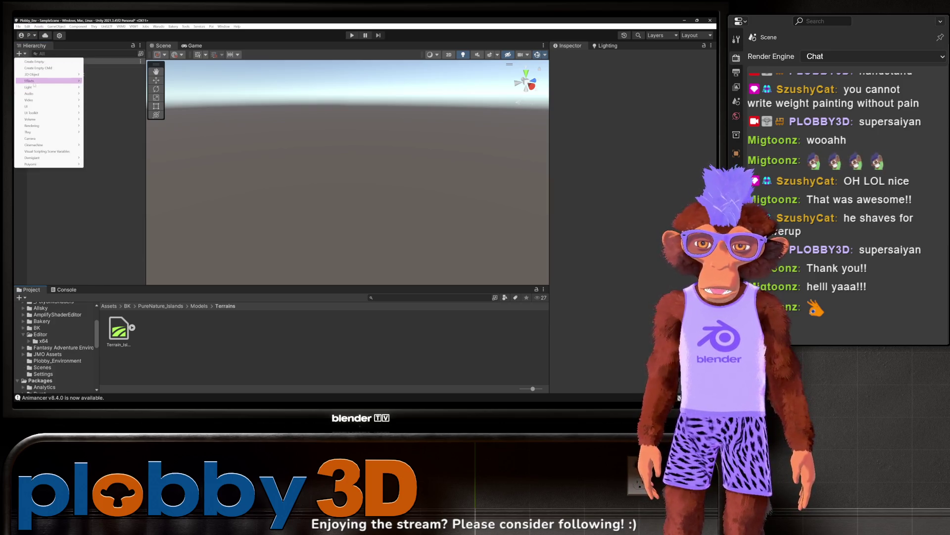
pyautogui.moveTo(34, 105)
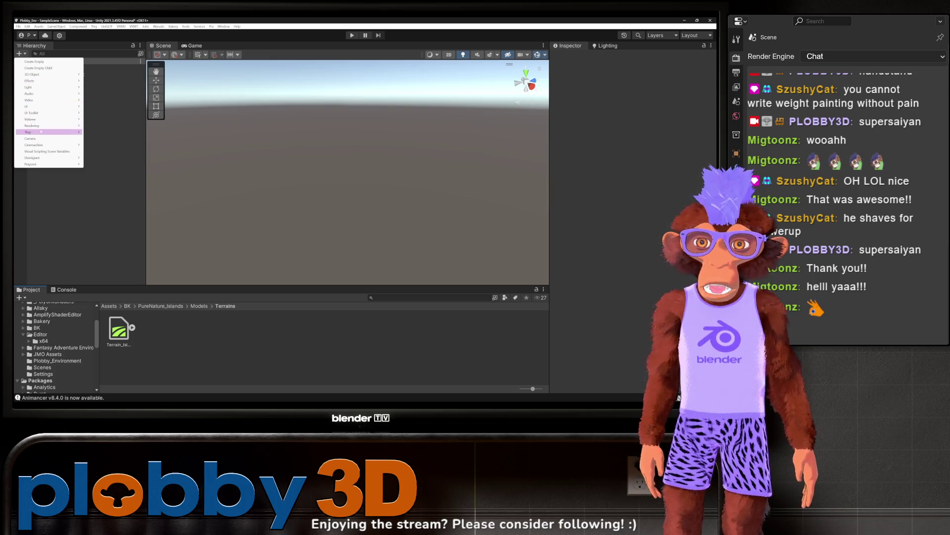
pyautogui.moveTo(49, 75)
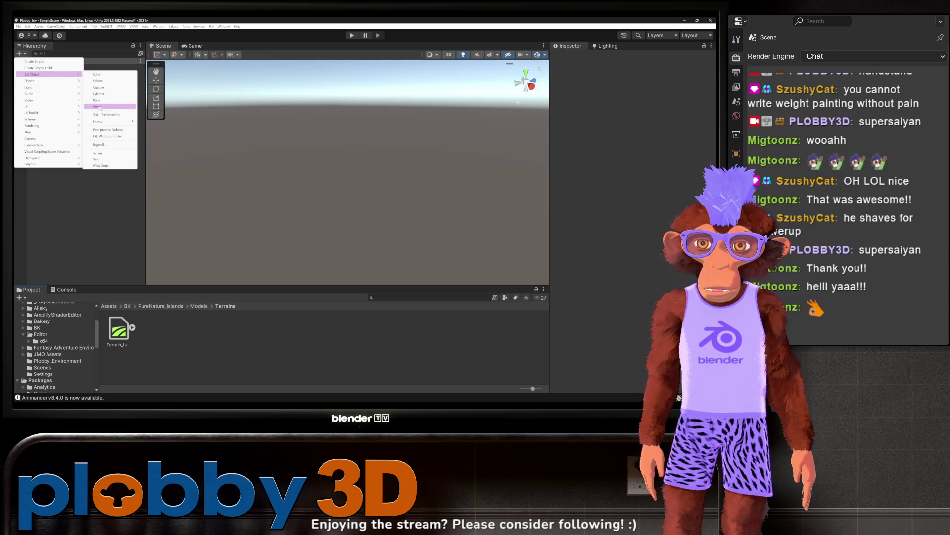
pyautogui.click(97, 153)
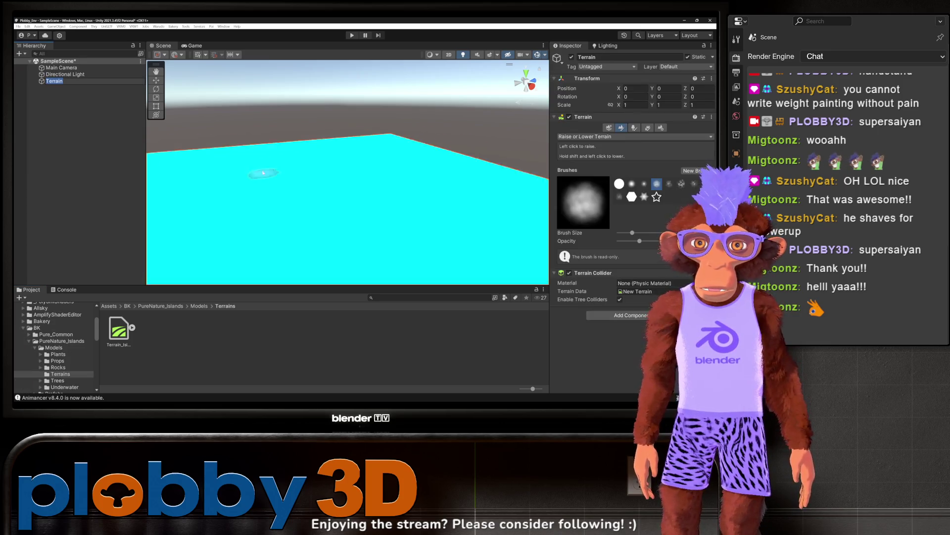
# Inspect the flat terrain from above and toward the horizon, undoing a stray mound
pyautogui.scroll(-5, 272, 176)
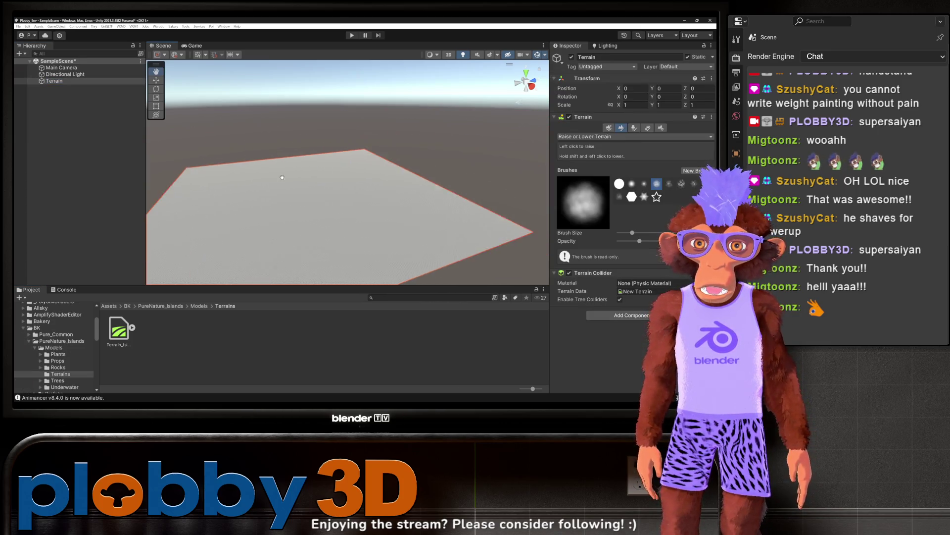
pyautogui.scroll(5, 302, 181)
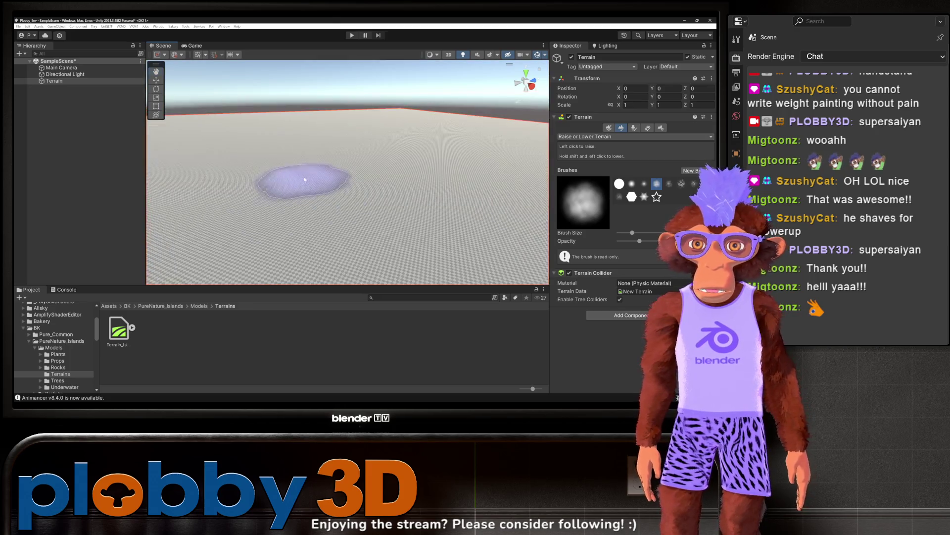
pyautogui.scroll(5, 305, 180)
pyautogui.scroll(-5, 307, 173)
pyautogui.moveTo(314, 161)
pyautogui.mouseDown()
pyautogui.moveTo(329, 155)
pyautogui.moveTo(339, 195)
pyautogui.moveTo(307, 213)
pyautogui.mouseUp()
pyautogui.scroll(3, 329, 187)
pyautogui.scroll(-3, 317, 193)
pyautogui.scroll(4, 307, 185)
pyautogui.hotkey('ctrl', 'z')
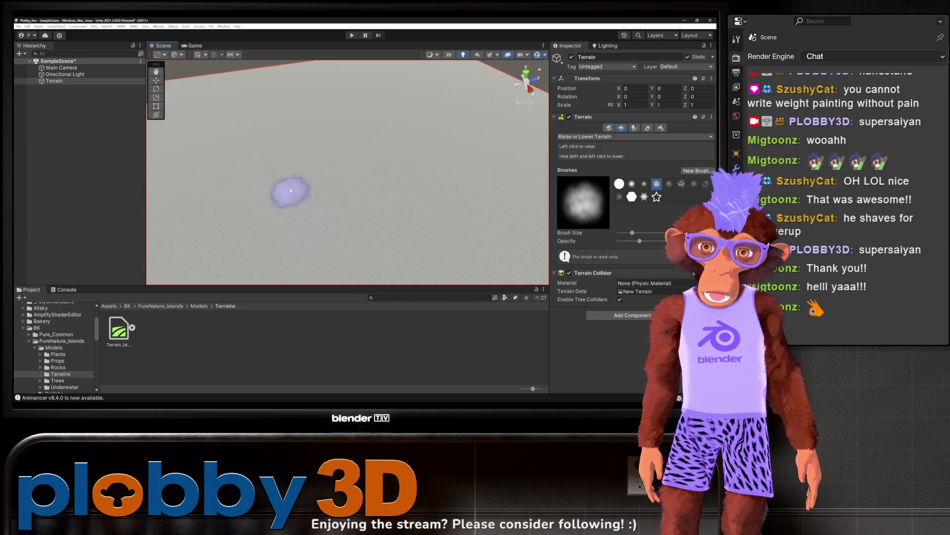
pyautogui.scroll(-3, 297, 178)
pyautogui.scroll(-2, 304, 166)
pyautogui.scroll(3, 312, 166)
pyautogui.moveTo(317, 167)
pyautogui.mouseDown()
pyautogui.moveTo(297, 155)
pyautogui.moveTo(294, 164)
pyautogui.mouseUp()
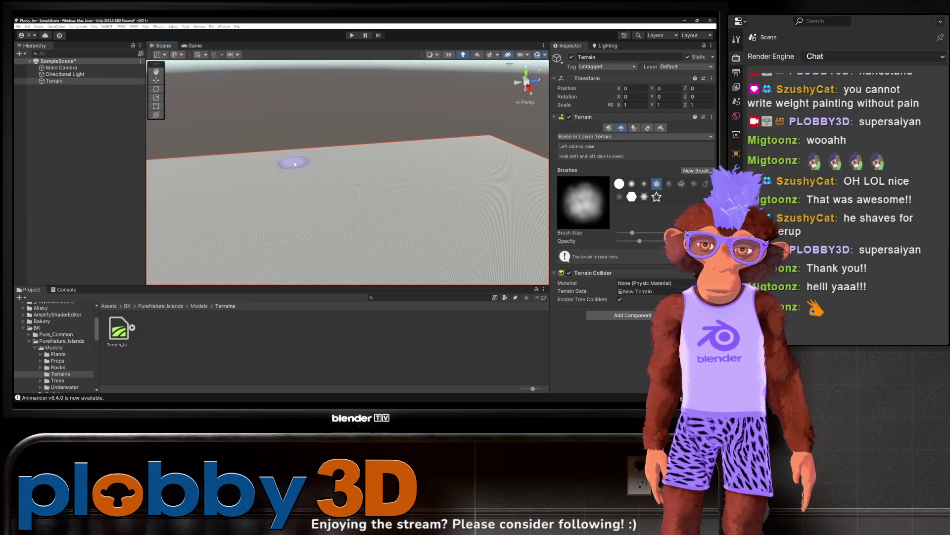
pyautogui.scroll(5, 300, 155)
pyautogui.scroll(5, 302, 150)
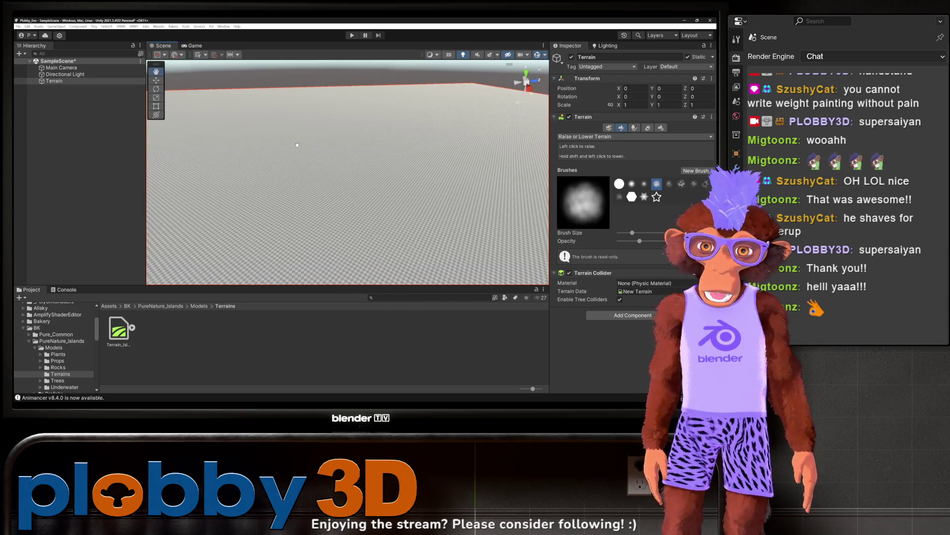
pyautogui.scroll(-10, 294, 144)
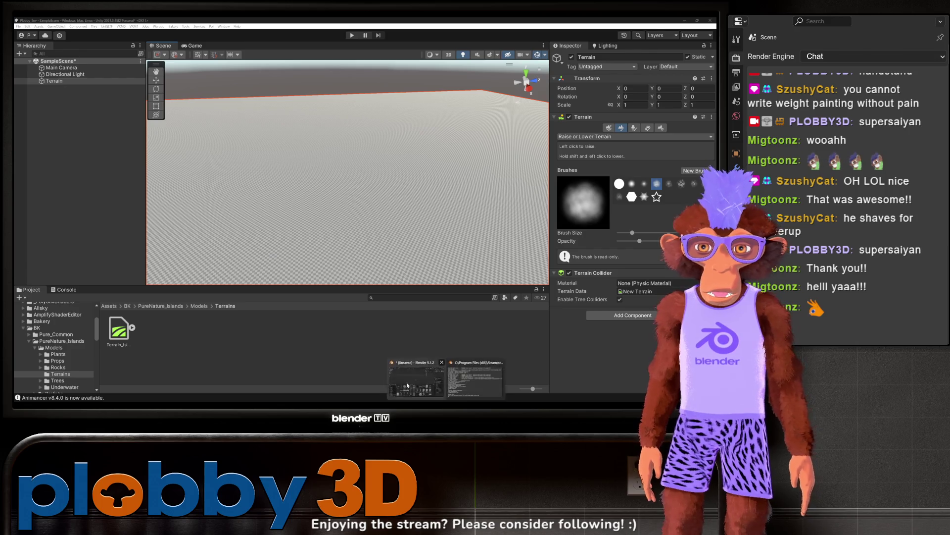
pyautogui.hotkey('alt', 'Tab')
# Open recent file plobby_v2.blend without saving the empty scene
pyautogui.hotkey('ctrl', 'pageup')
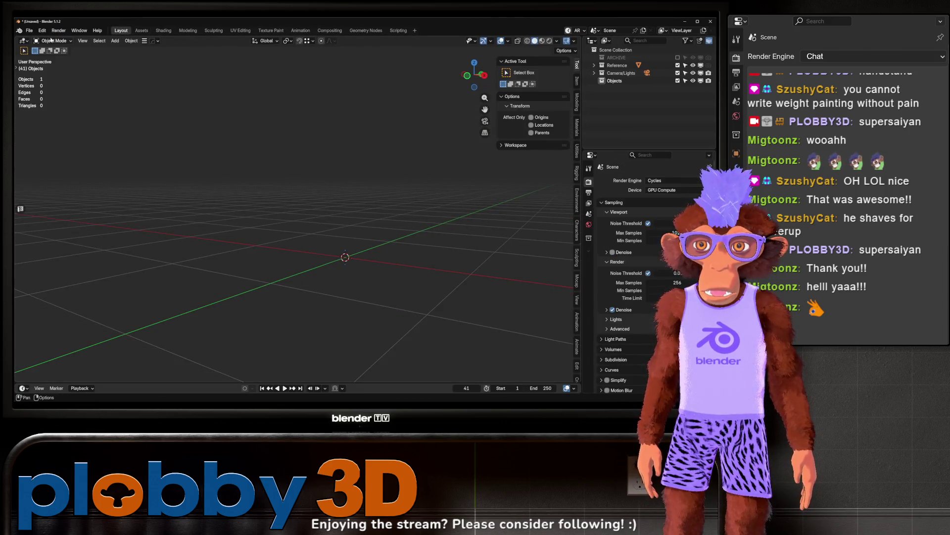
pyautogui.click(29, 30)
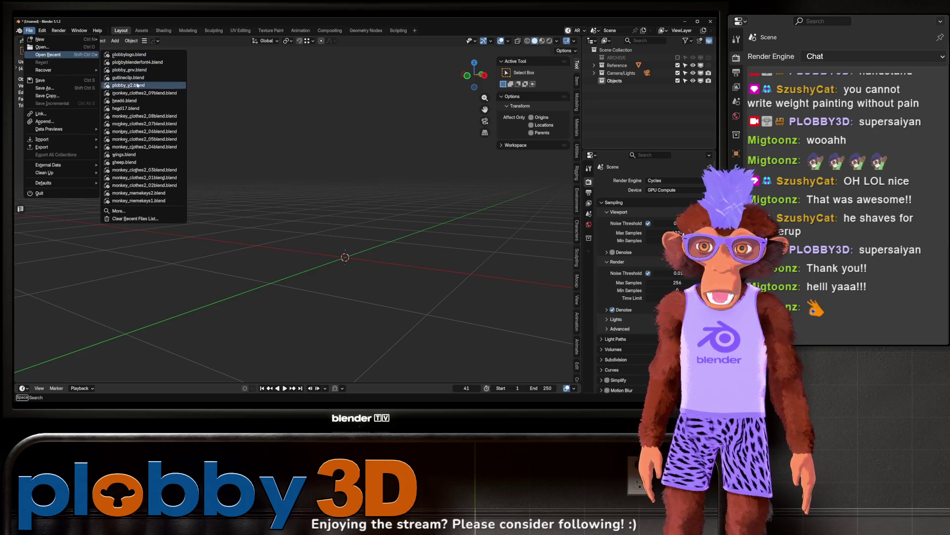
pyautogui.moveTo(84, 54)
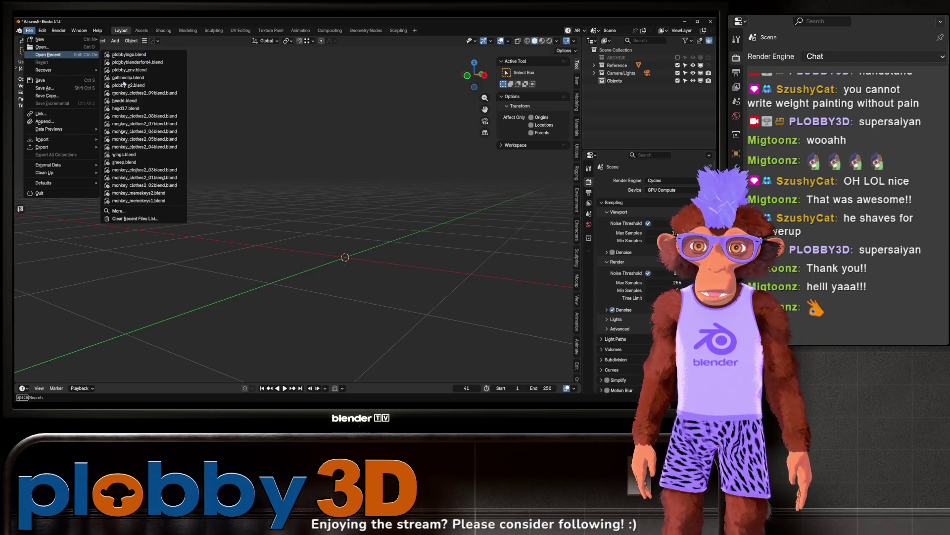
pyautogui.click(121, 85)
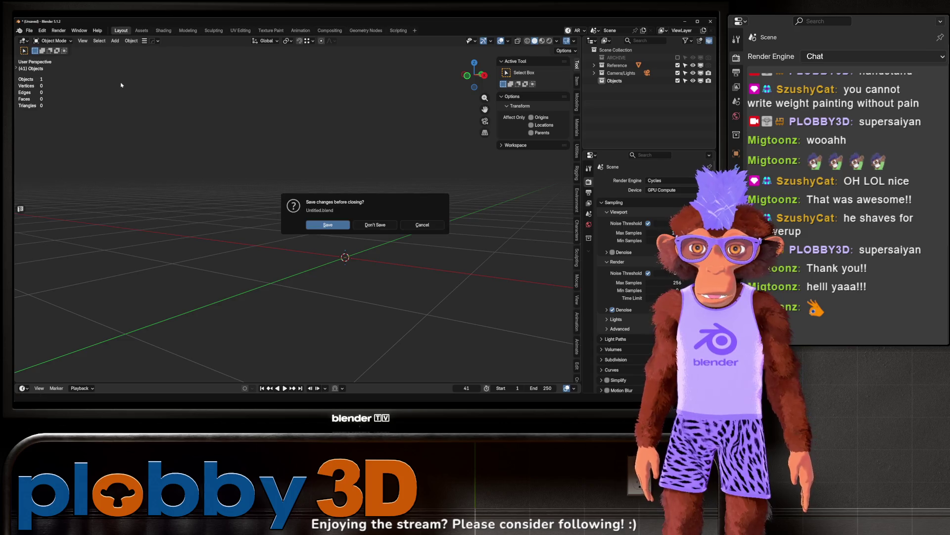
pyautogui.click(368, 227)
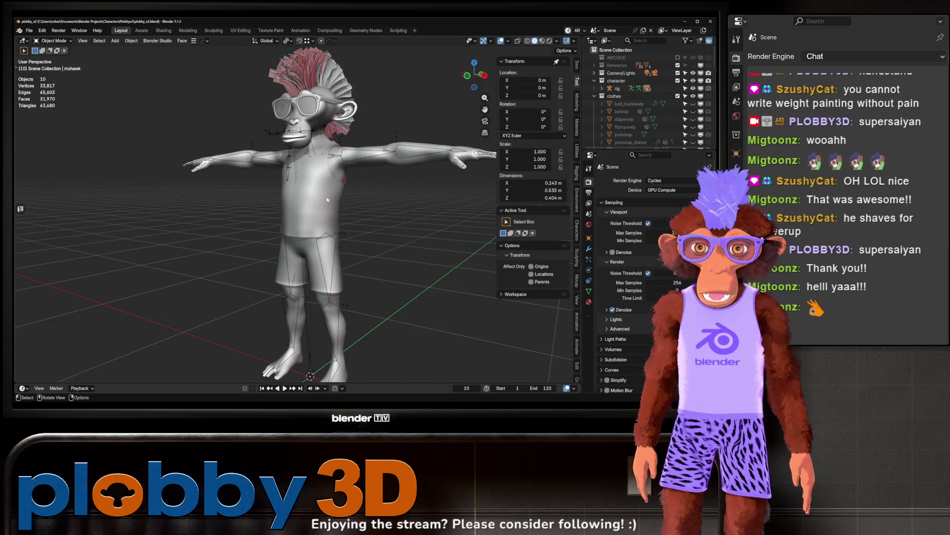
# Isolate the monkey body in local view and export it with Better FBX Exporter
pyautogui.click(361, 167)
pyautogui.press('KP_Divide')
pyautogui.moveTo(206, 198)
pyautogui.mouseDown()
pyautogui.moveTo(307, 150)
pyautogui.moveTo(237, 133)
pyautogui.mouseUp()
pyautogui.scroll(3, 231, 130)
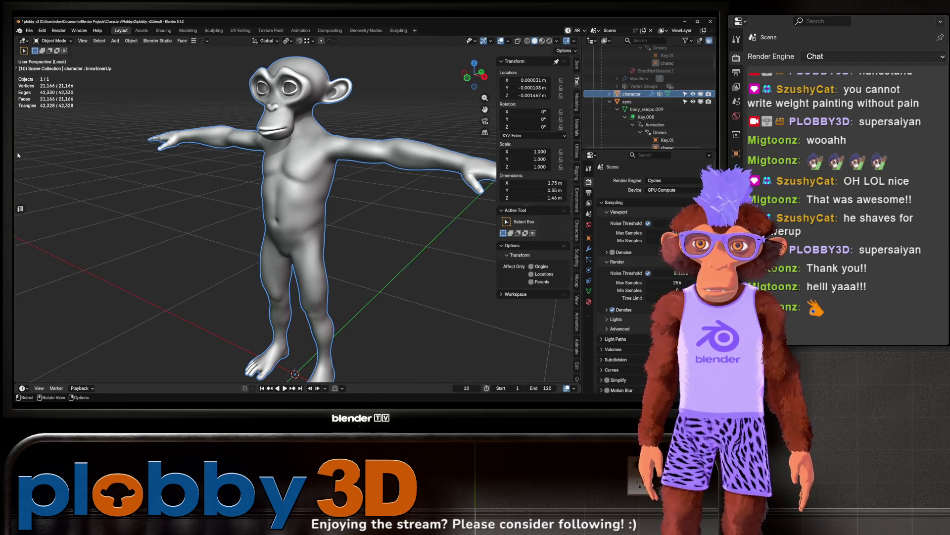
pyautogui.click(29, 30)
pyautogui.moveTo(50, 147)
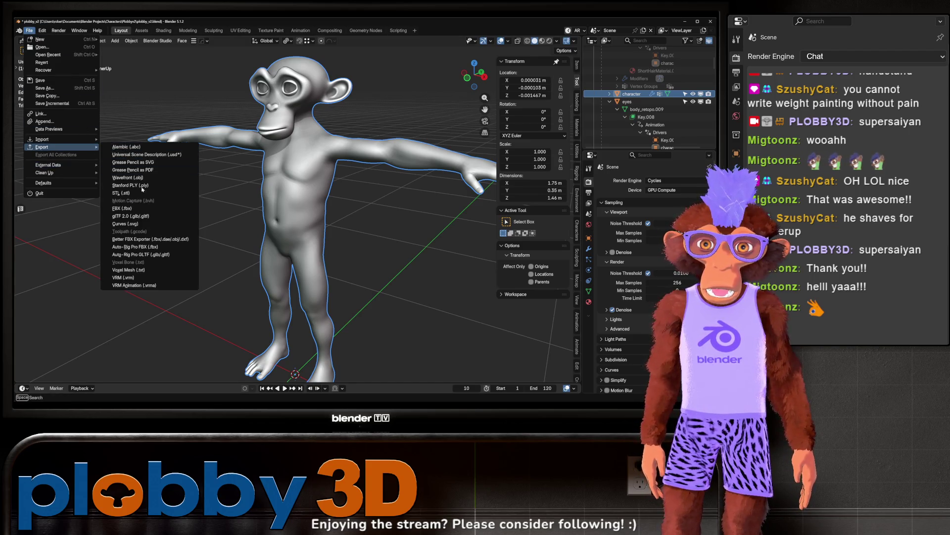
pyautogui.click(143, 239)
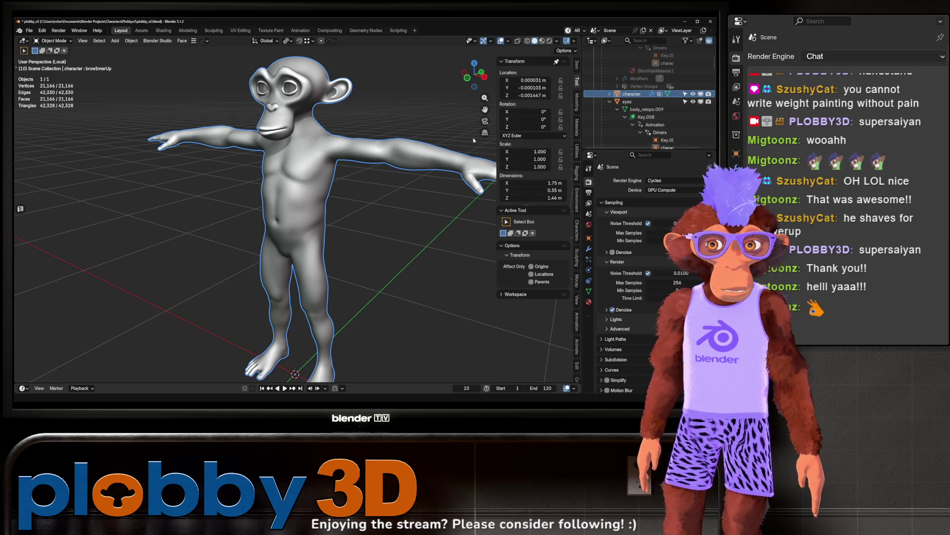
pyautogui.moveTo(294, 160)
pyautogui.mouseDown()
pyautogui.moveTo(282, 223)
pyautogui.moveTo(263, 237)
pyautogui.moveTo(197, 60)
pyautogui.mouseUp()
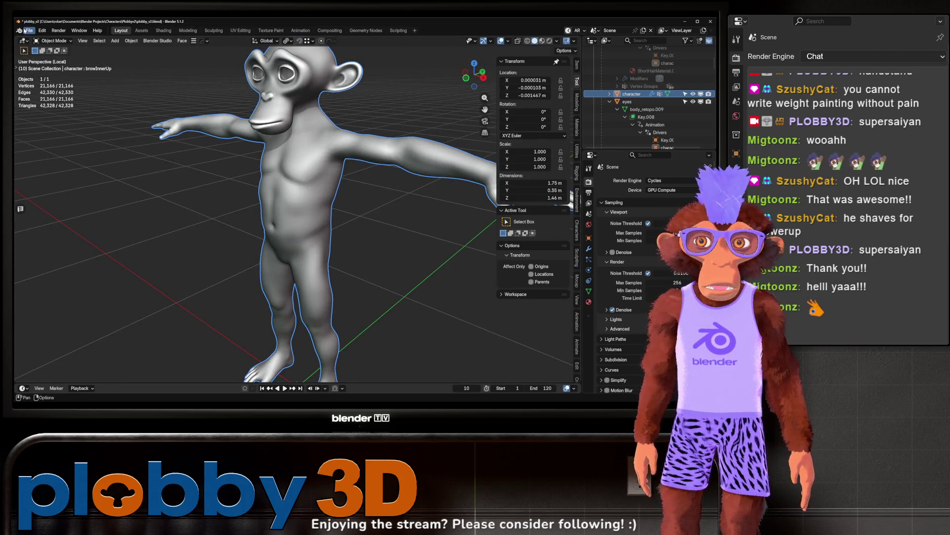
# Start a new General scene, discarding changes
pyautogui.click(29, 32)
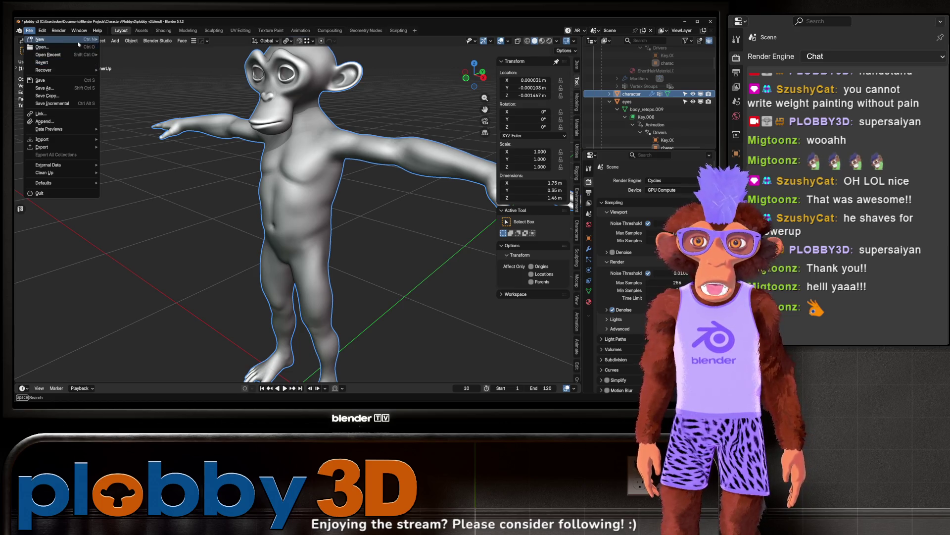
pyautogui.click(113, 40)
pyautogui.click(377, 226)
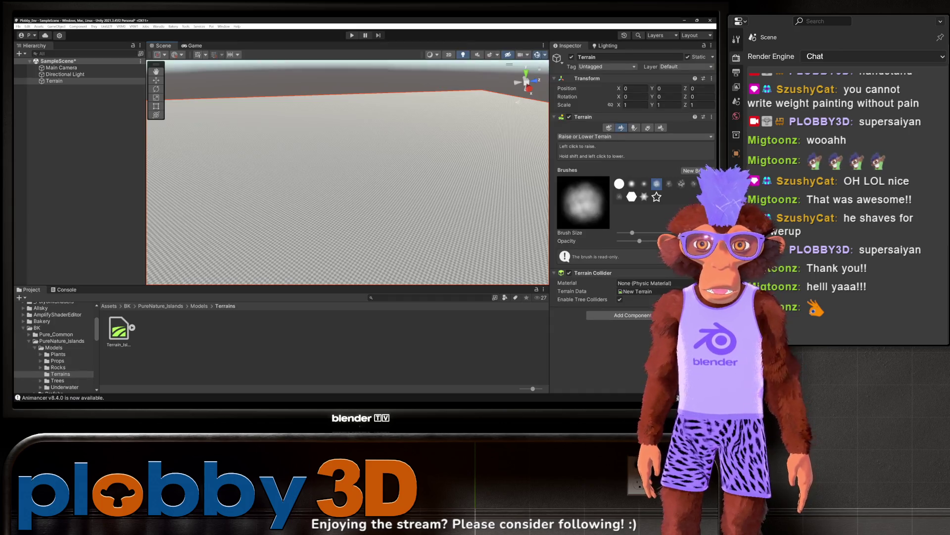
# Delete the bumped new Terrain, leaving only Main Camera and Directional Light
pyautogui.moveTo(233, 218)
pyautogui.mouseDown()
pyautogui.moveTo(287, 182)
pyautogui.moveTo(299, 201)
pyautogui.moveTo(284, 164)
pyautogui.mouseUp()
pyautogui.scroll(-5, 286, 191)
pyautogui.press('Delete')
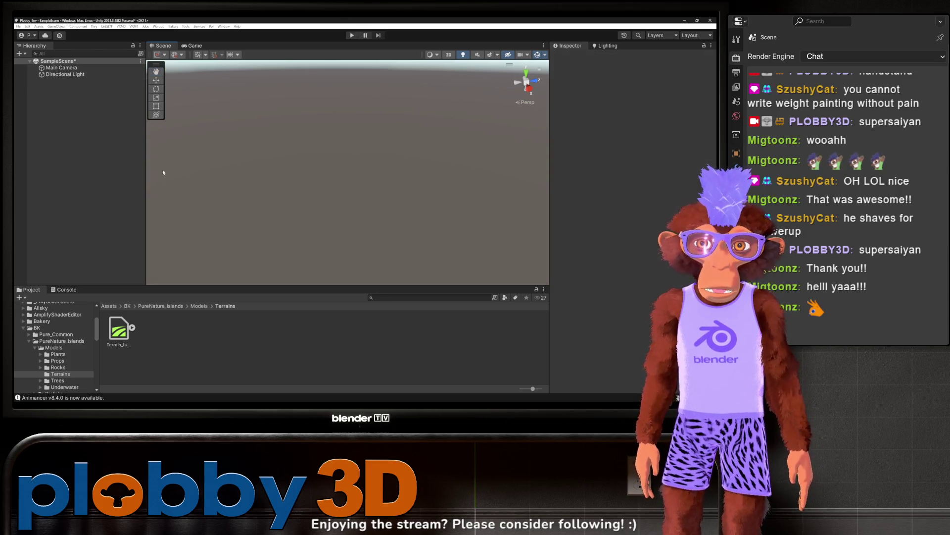
# Collapse BK and select the top-level Assets folder in the Project tree
pyautogui.click(23, 328)
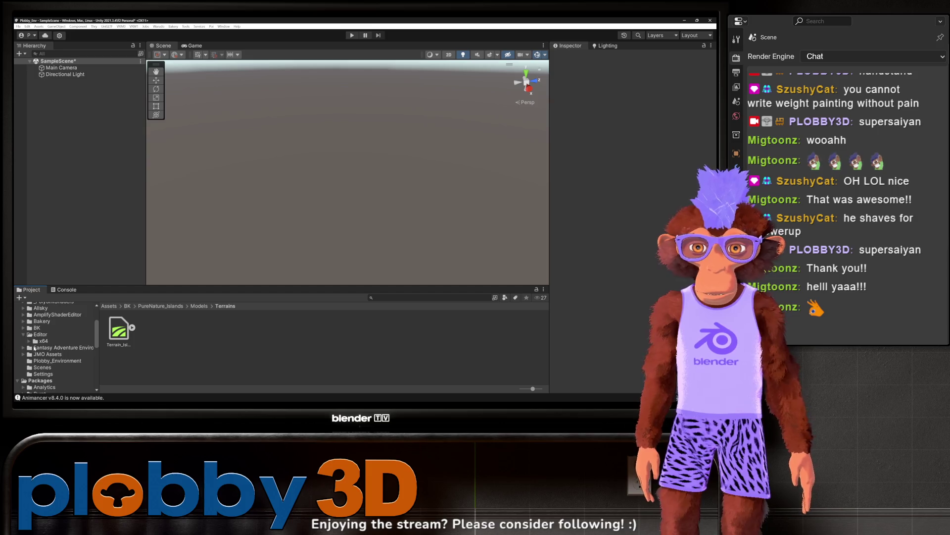
pyautogui.scroll(2, 49, 346)
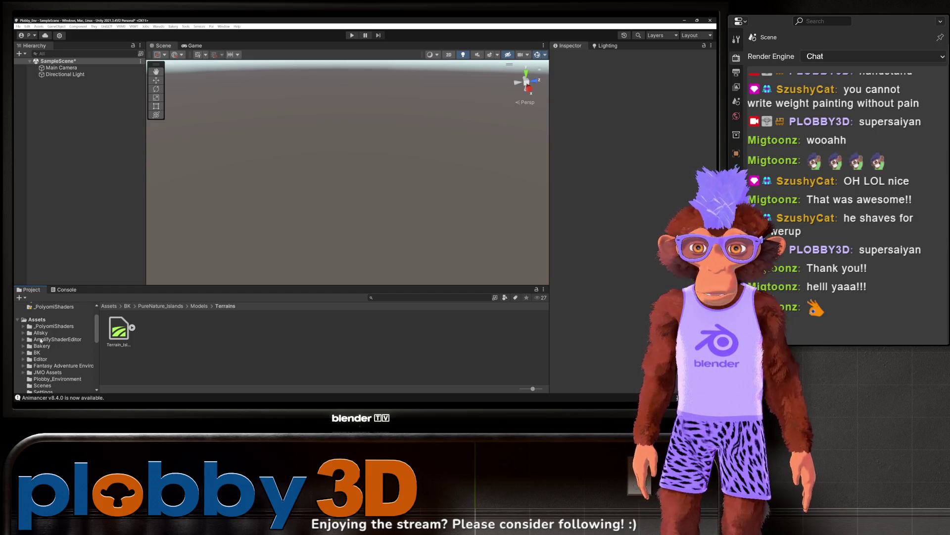
pyautogui.rightClick(19, 379)
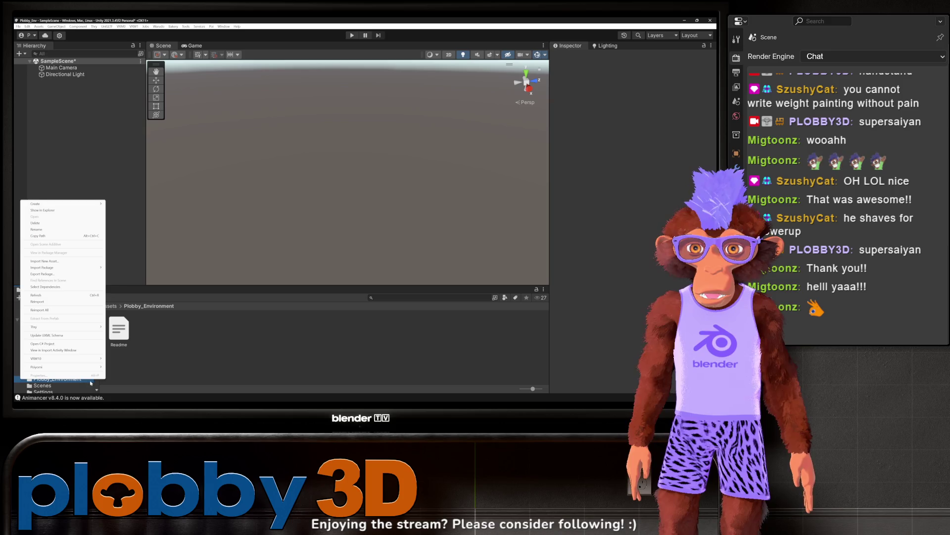
pyautogui.click(37, 319)
pyautogui.click(38, 320)
pyautogui.rightClick(40, 319)
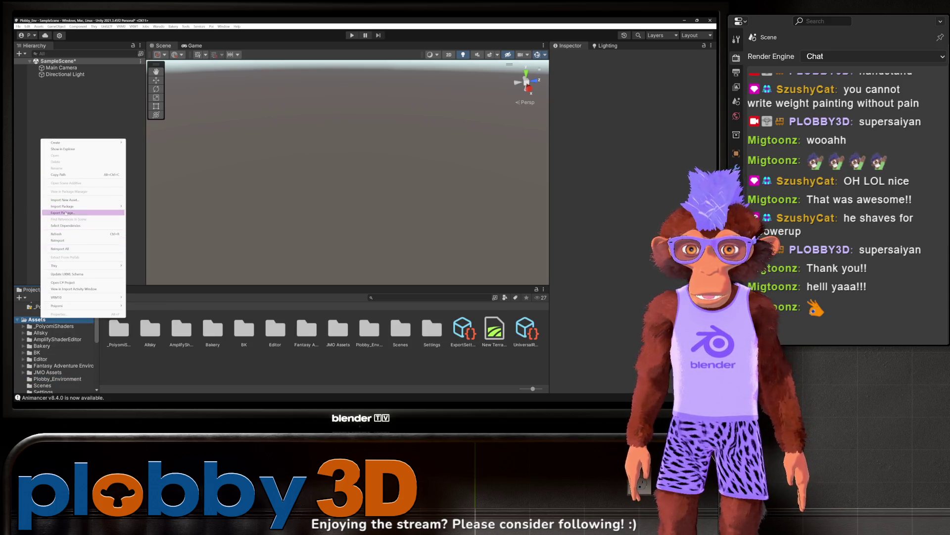
# Create a folder named Plobby_Scale_Ref in Assets and open it
pyautogui.moveTo(73, 142)
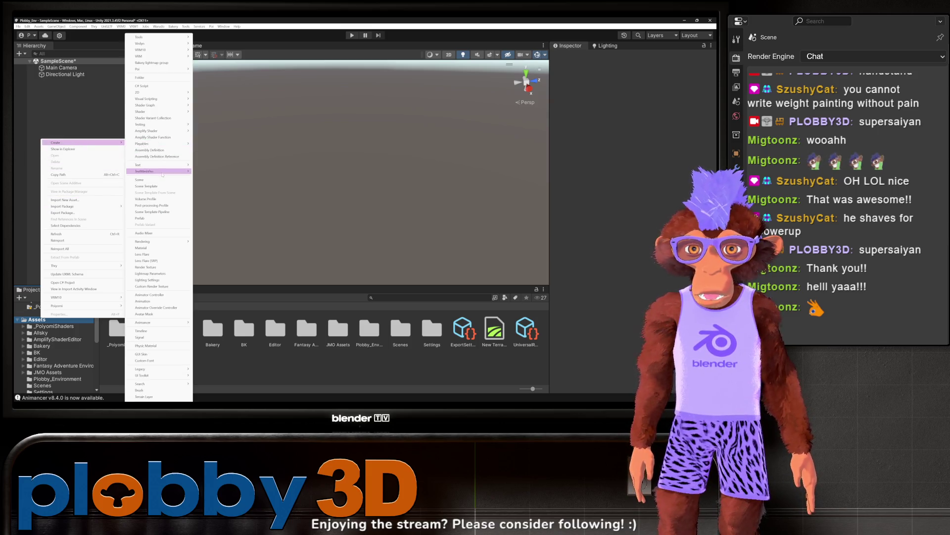
pyautogui.click(140, 77)
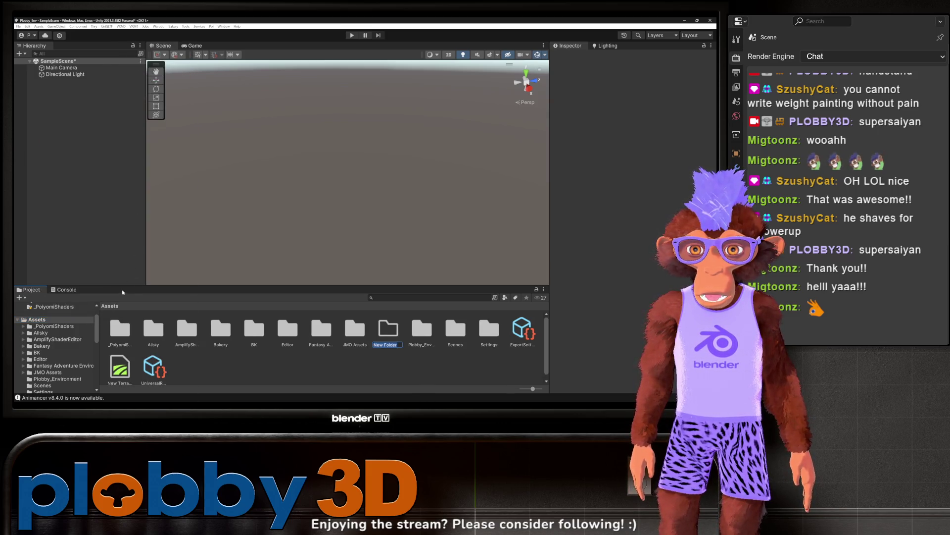
pyautogui.write('Plobby')
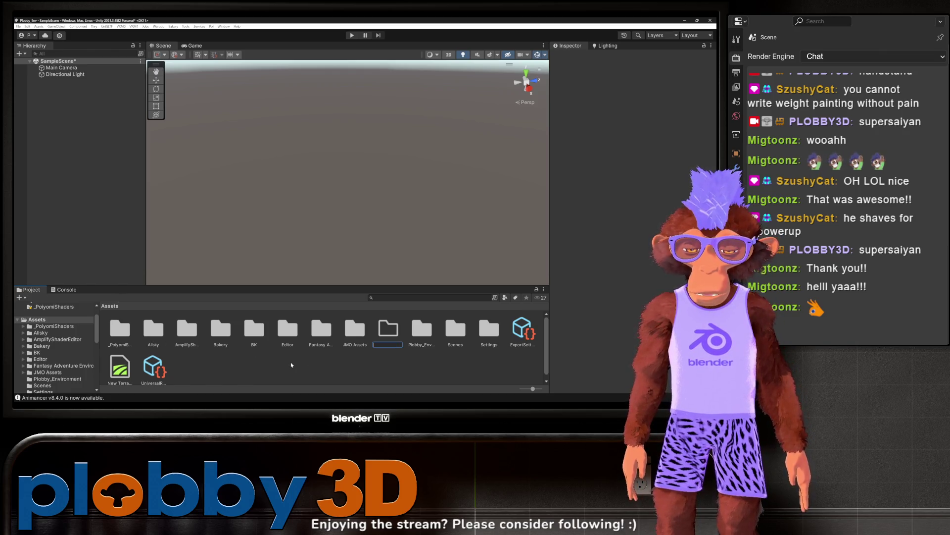
pyautogui.write('_Scale_Refg')
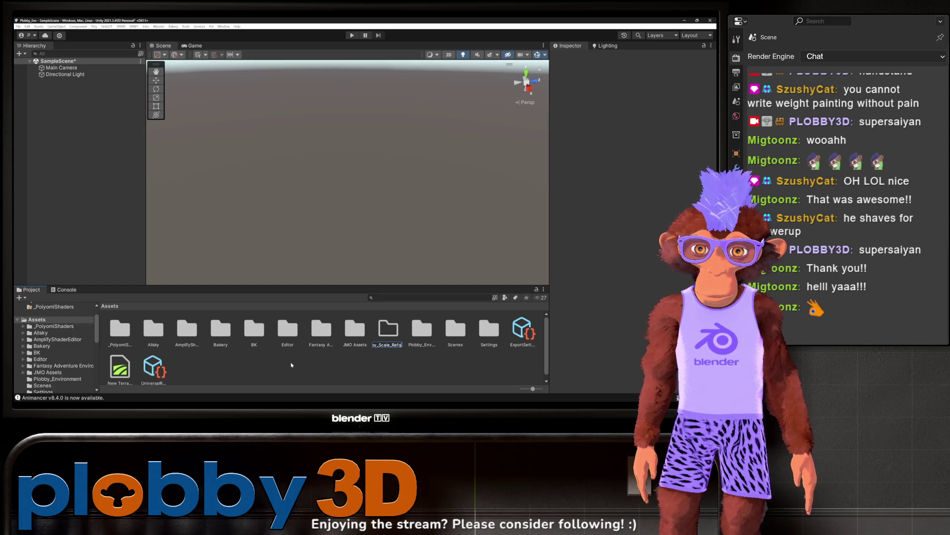
pyautogui.press('Return')
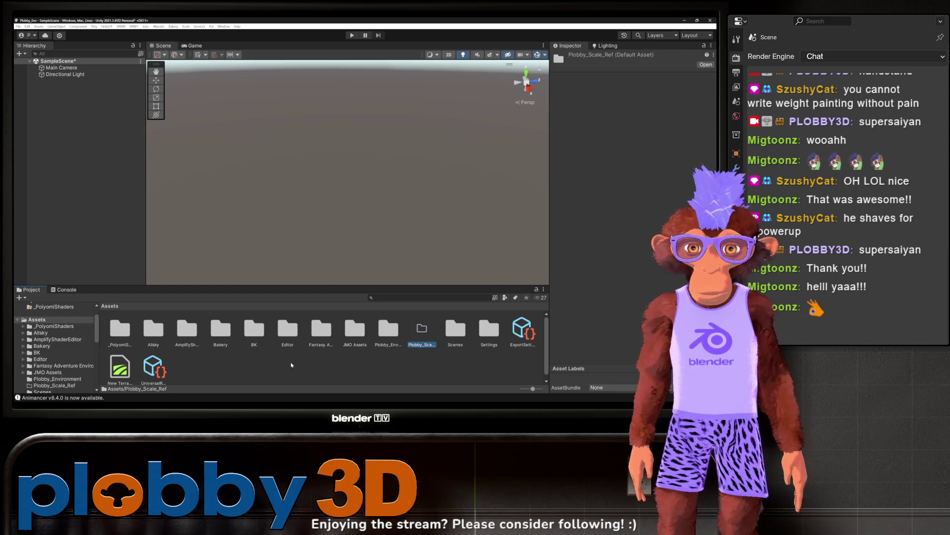
pyautogui.doubleClick(419, 330)
pyautogui.click(211, 403)
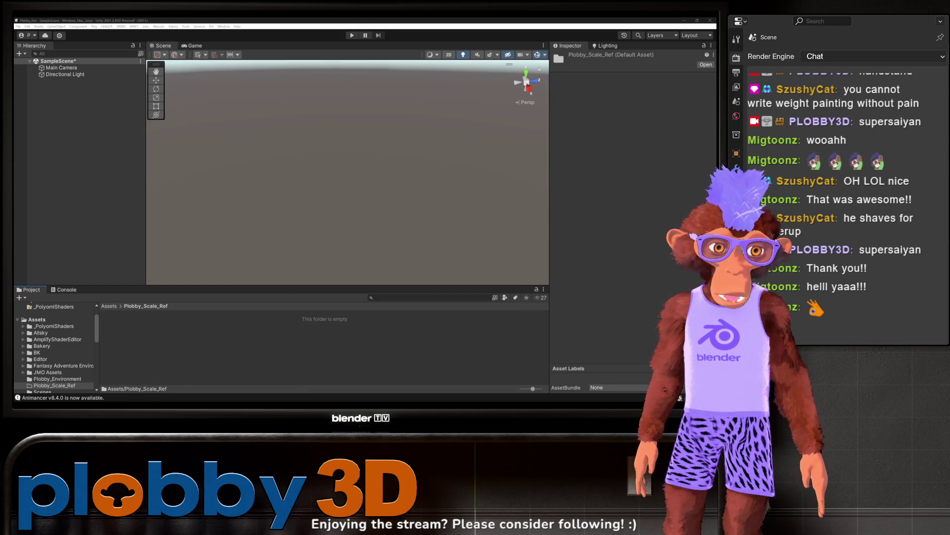
# Bring in plobby_scale_reference.fbx, untick Import Animation on its Animation tab, and apply
pyautogui.click(243, 273)
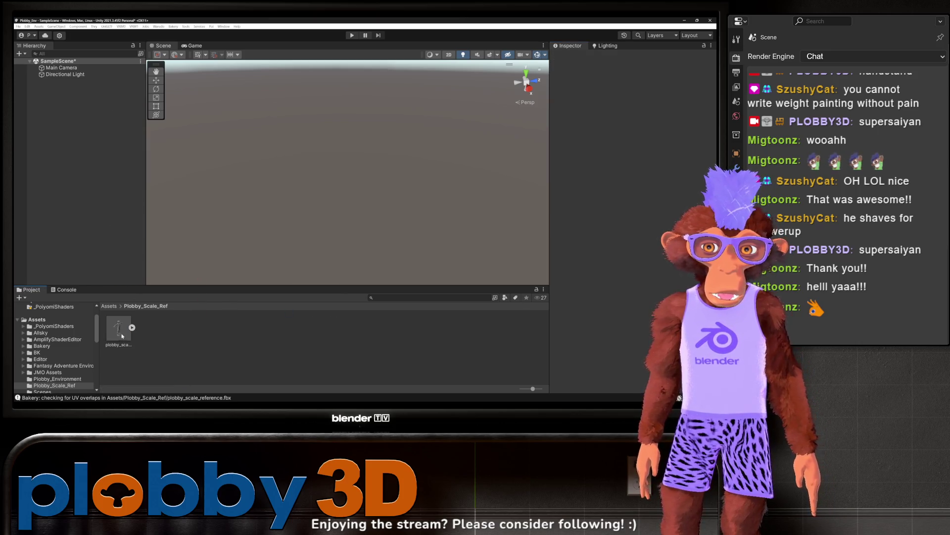
pyautogui.click(118, 328)
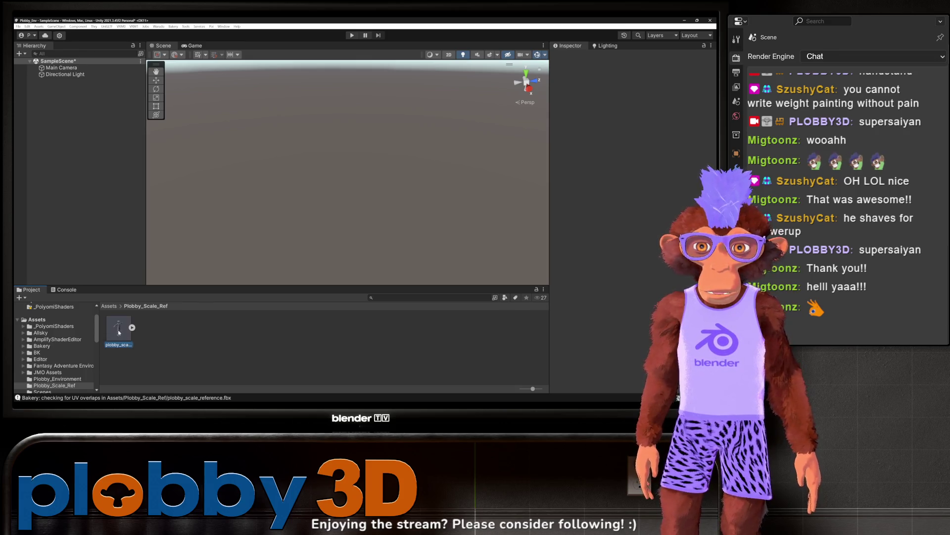
pyautogui.click(636, 79)
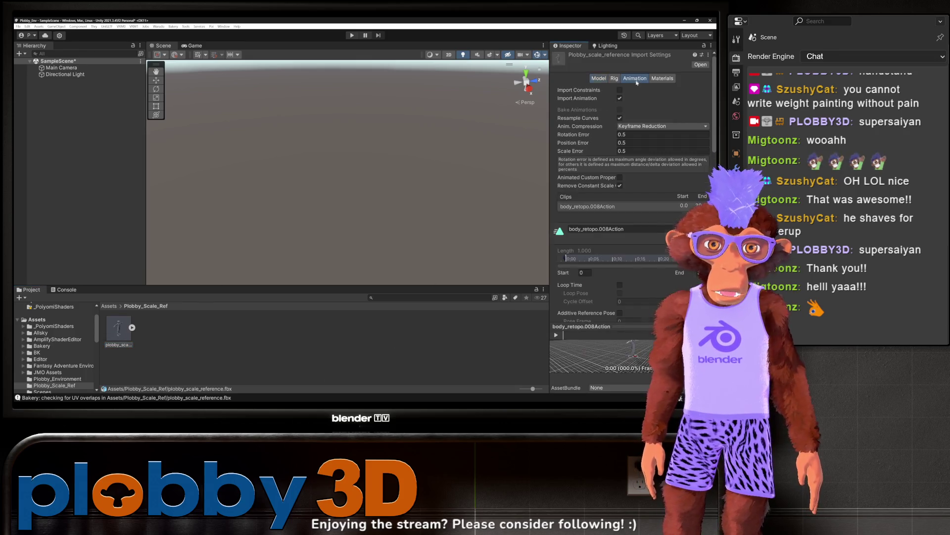
pyautogui.click(620, 98)
pyautogui.click(700, 110)
pyautogui.click(599, 78)
pyautogui.click(330, 329)
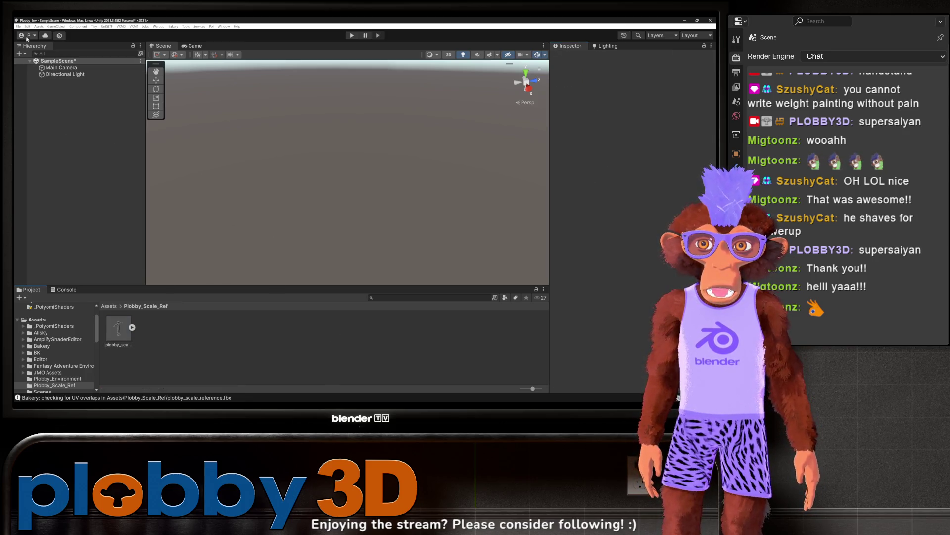
pyautogui.click(19, 53)
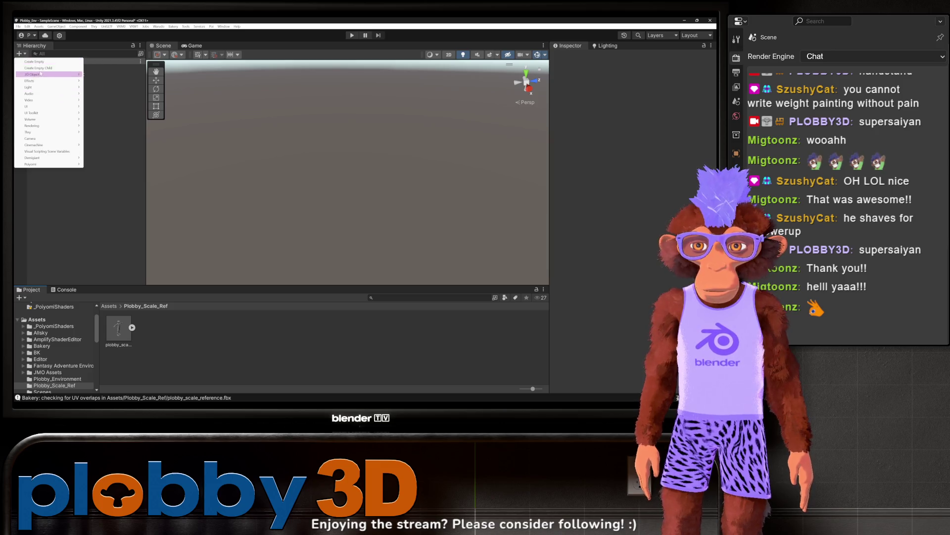
# Add a Terrain, drag plobby_scale_reference onto it, and frame the model against the sky
pyautogui.moveTo(59, 75)
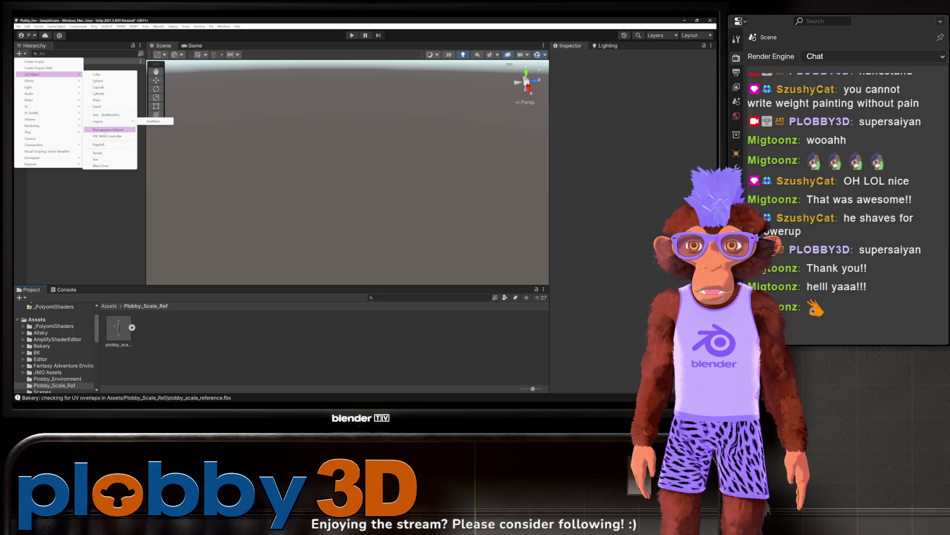
pyautogui.click(99, 152)
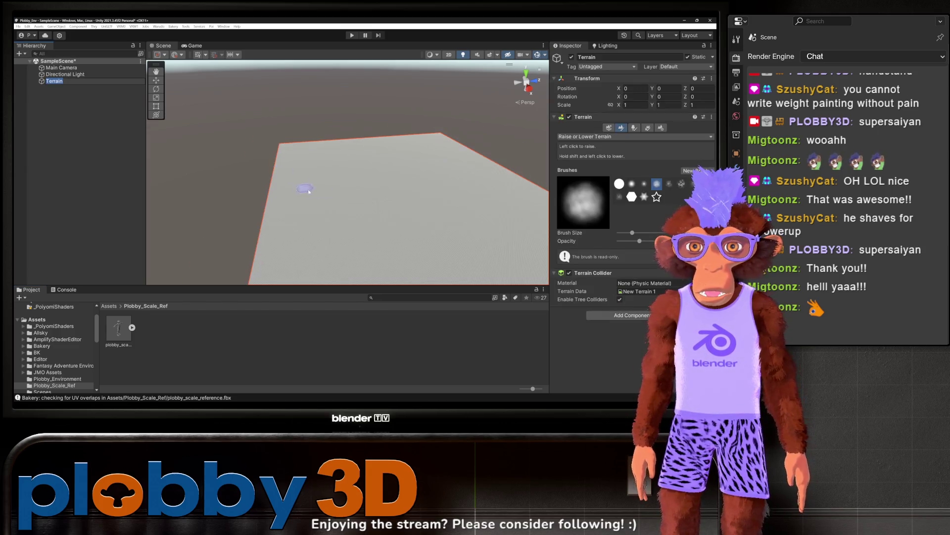
pyautogui.moveTo(118, 328)
pyautogui.mouseDown()
pyautogui.moveTo(276, 212)
pyautogui.moveTo(290, 229)
pyautogui.mouseUp()
pyautogui.scroll(5, 272, 218)
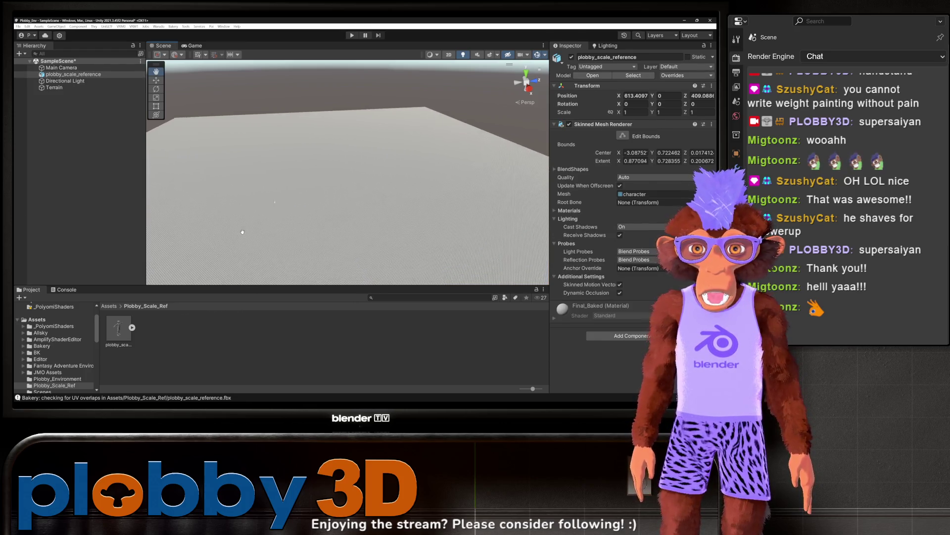
pyautogui.scroll(8, 258, 210)
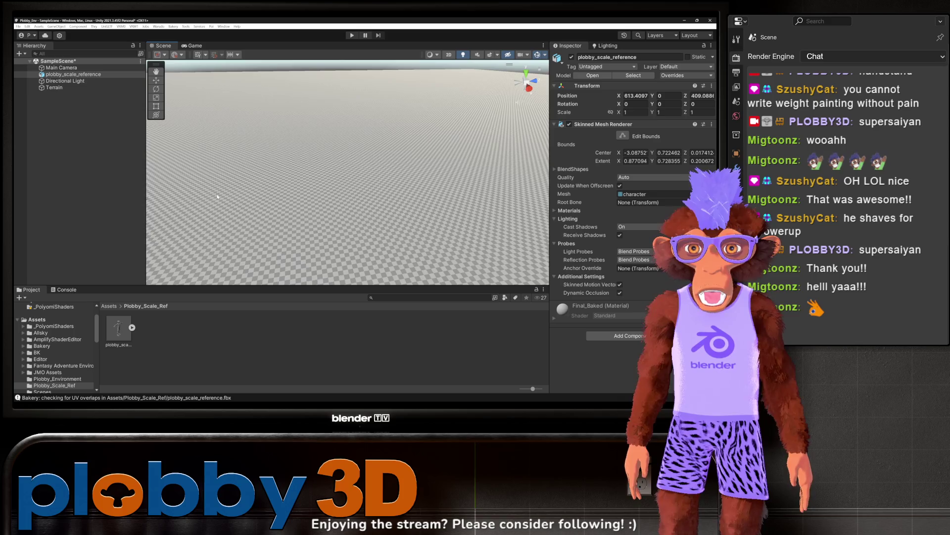
pyautogui.moveTo(217, 197); pyautogui.dragTo(314, 205)
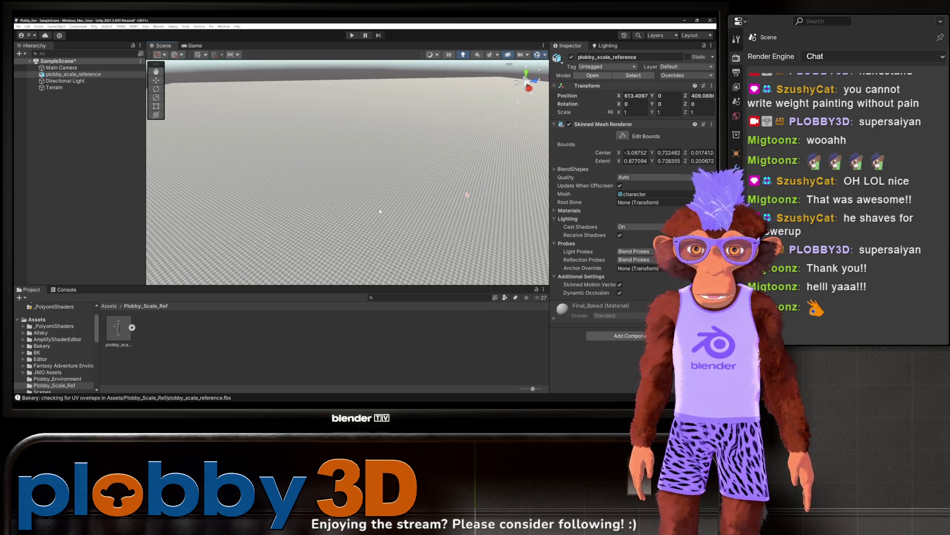
pyautogui.press('f')
pyautogui.moveTo(380, 211)
pyautogui.mouseDown()
pyautogui.moveTo(250, 142)
pyautogui.moveTo(149, 142)
pyautogui.mouseUp()
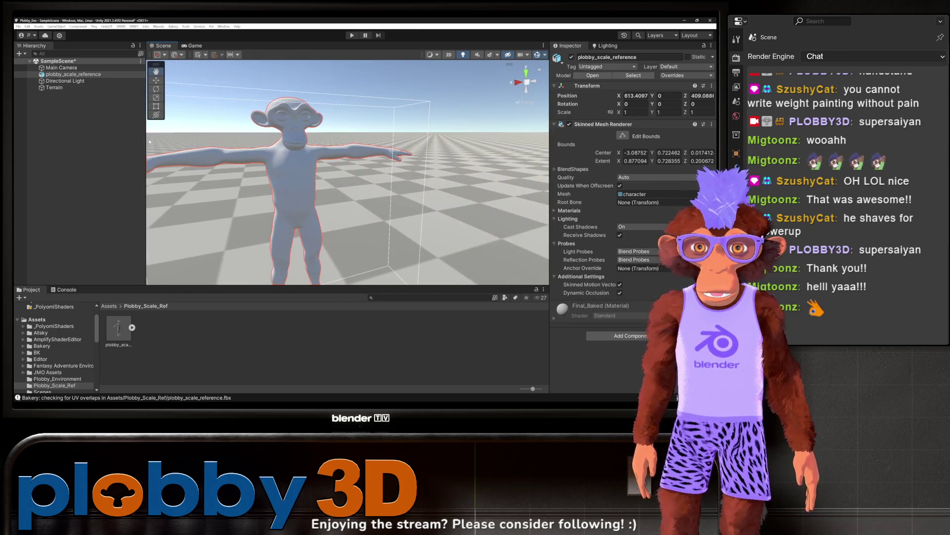
pyautogui.click(53, 87)
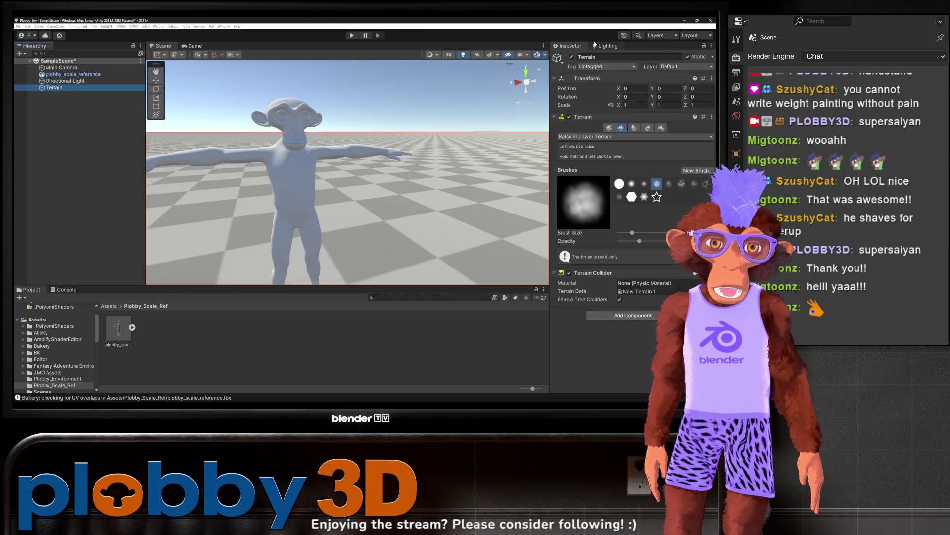
# Cycle through the terrain tools and review Terrain Settings: 1000 x 1000, height 600, heightmap 513
pyautogui.click(609, 127)
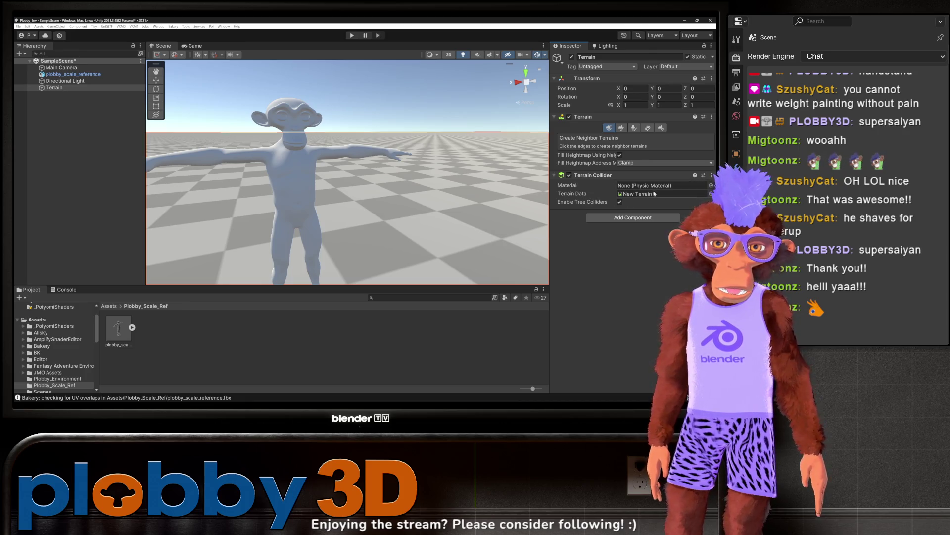
pyautogui.click(621, 128)
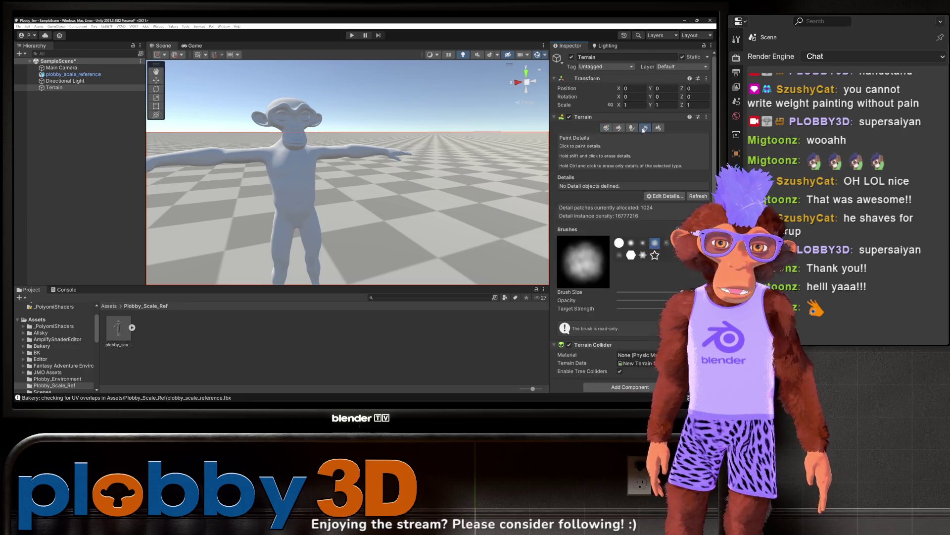
pyautogui.click(635, 128)
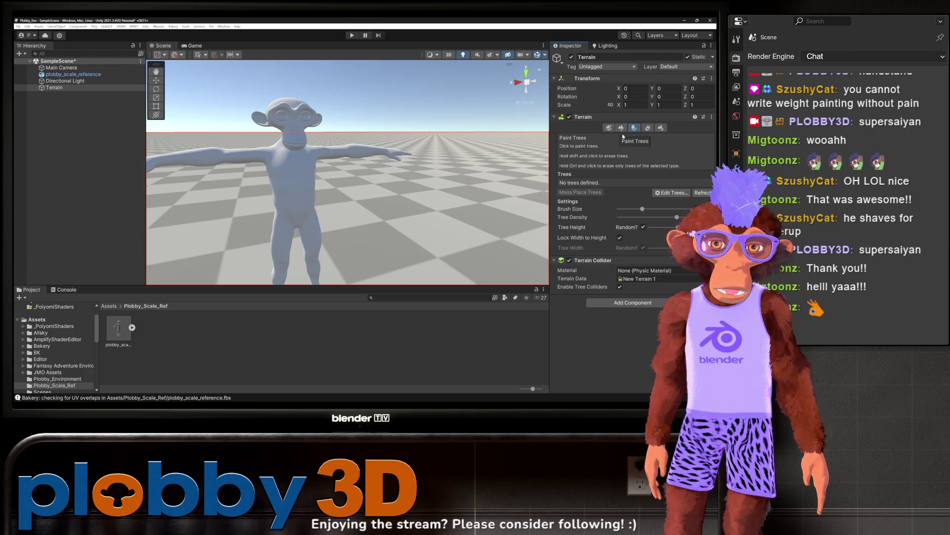
pyautogui.click(647, 128)
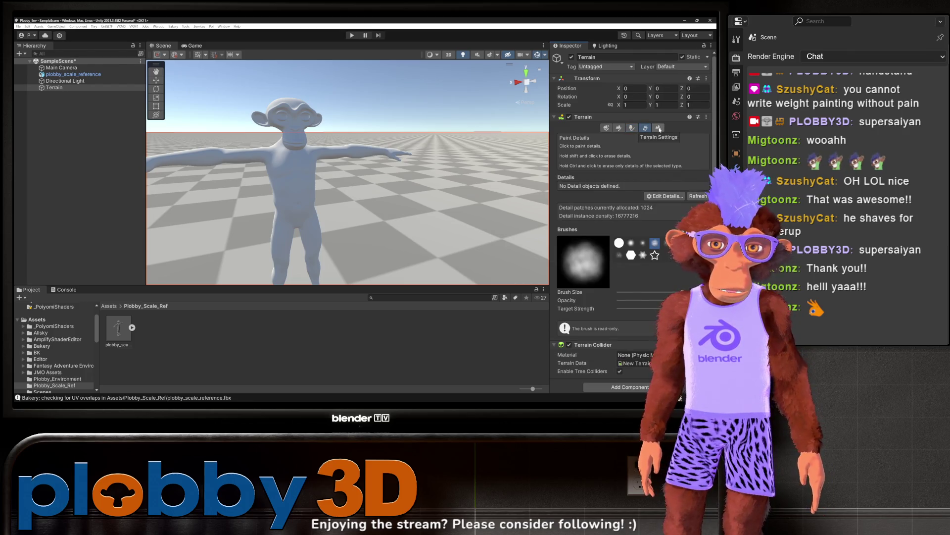
pyautogui.click(659, 129)
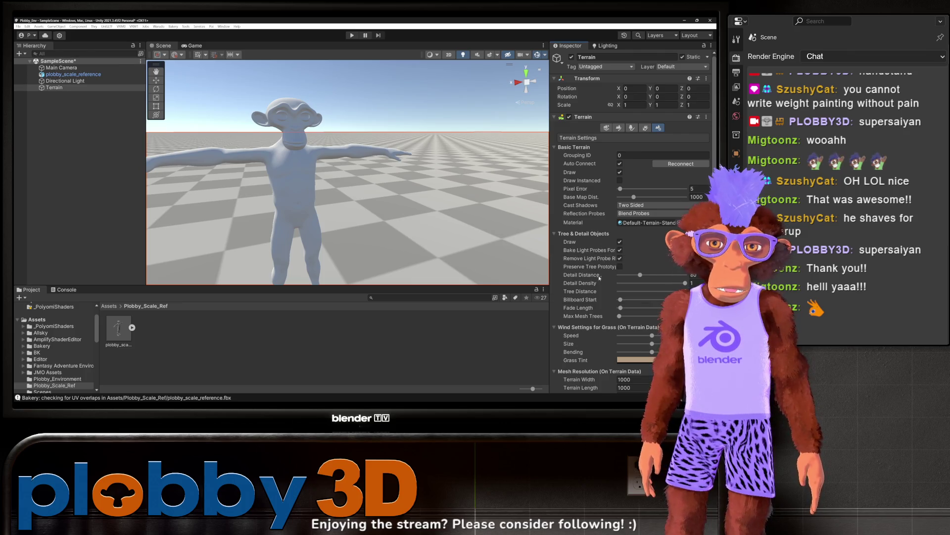
pyautogui.scroll(-4, 589, 291)
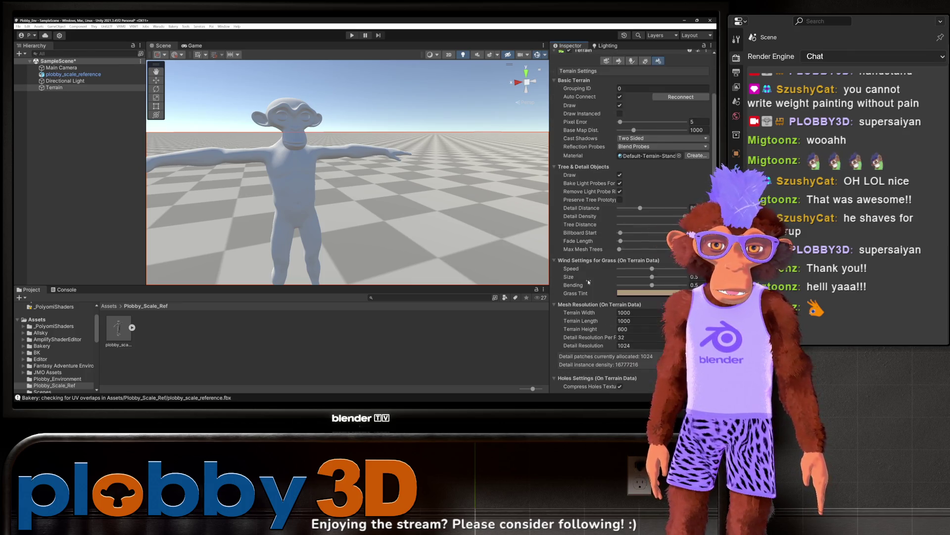
pyautogui.scroll(-2, 589, 244)
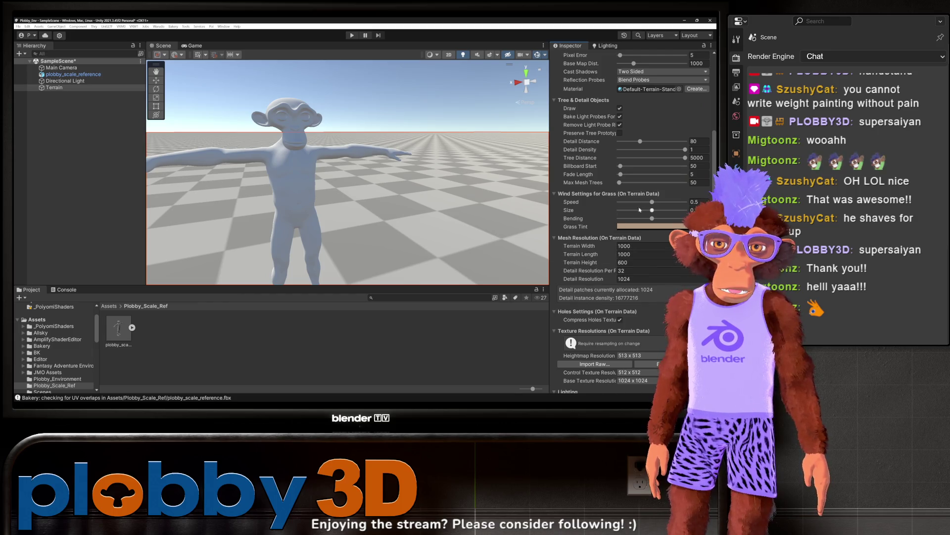
pyautogui.scroll(-2, 583, 209)
pyautogui.scroll(-4, 589, 213)
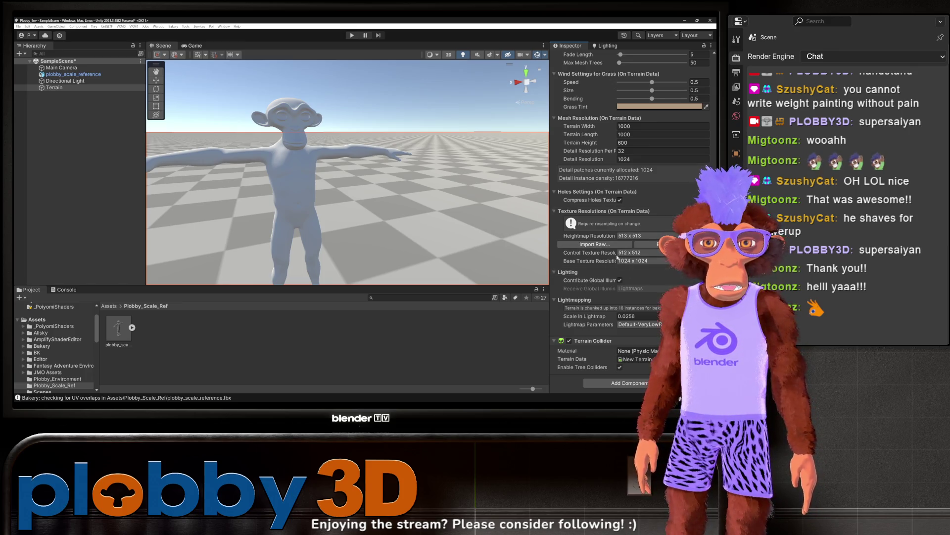
pyautogui.scroll(12, 600, 179)
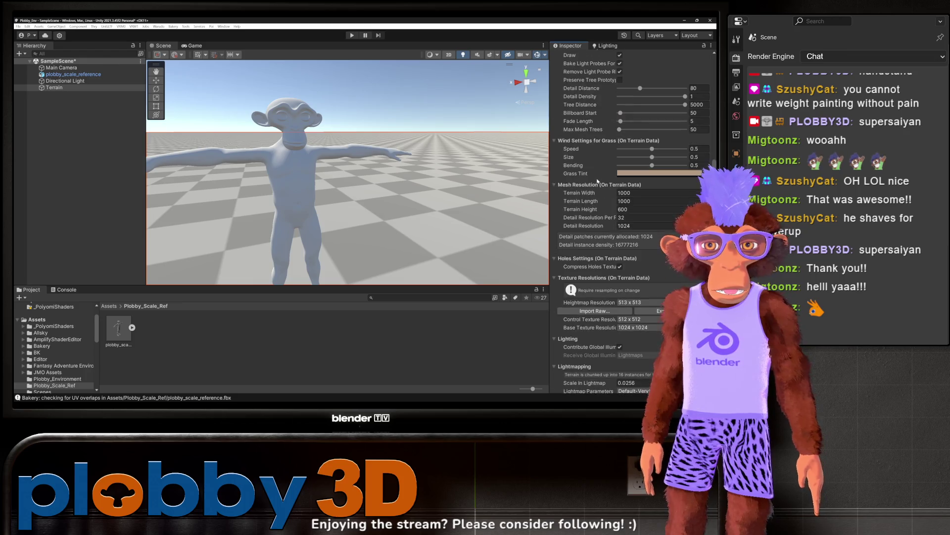
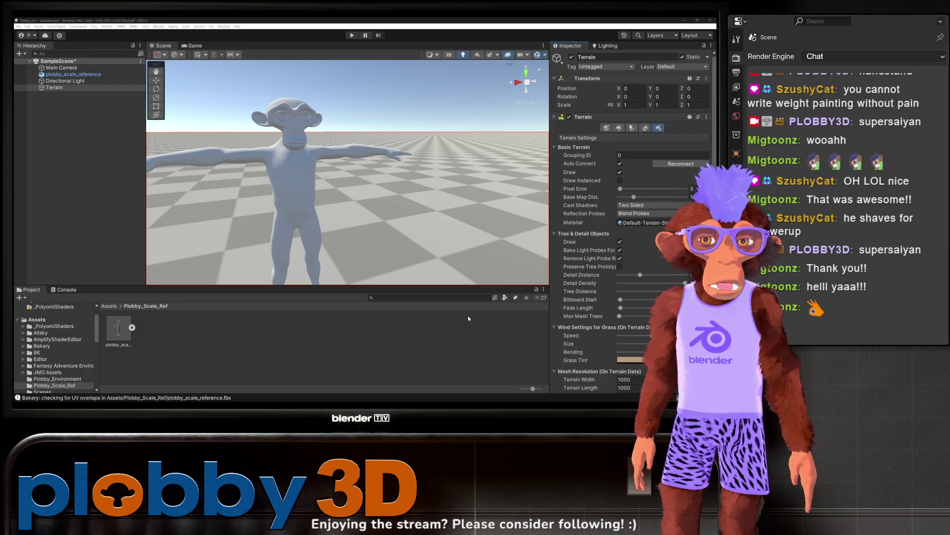
# Under Mesh Resolution, start replacing the Terrain Width of 1000 with 200
pyautogui.scroll(-1, 592, 182)
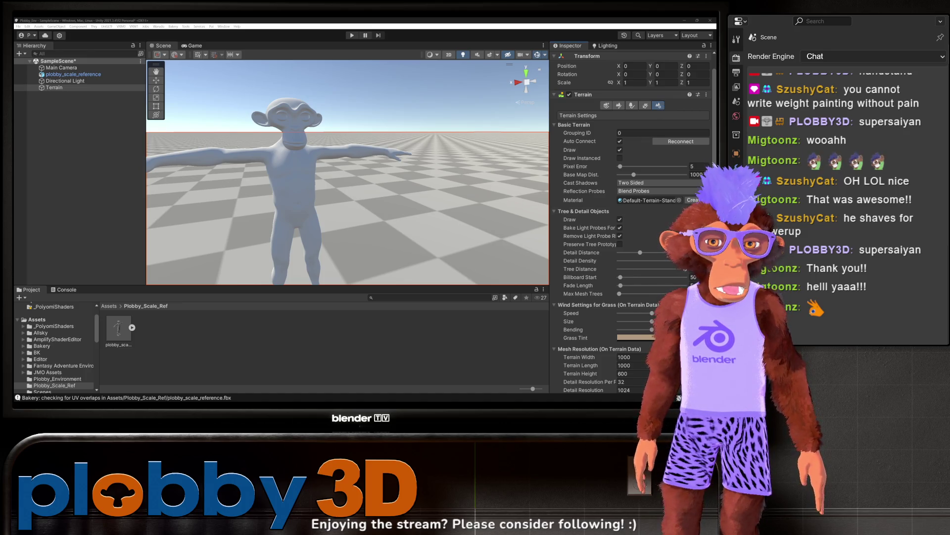
pyautogui.scroll(-5, 655, 202)
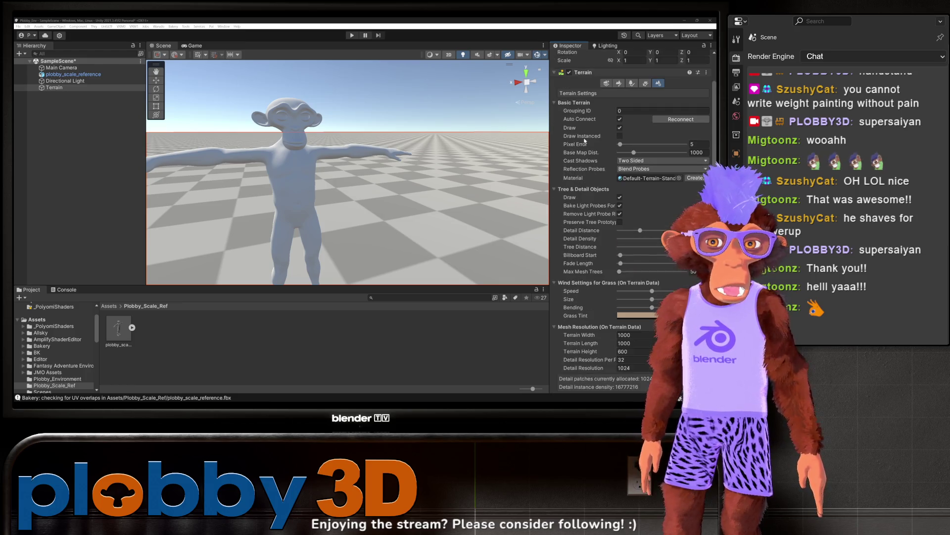
pyautogui.scroll(-3, 587, 141)
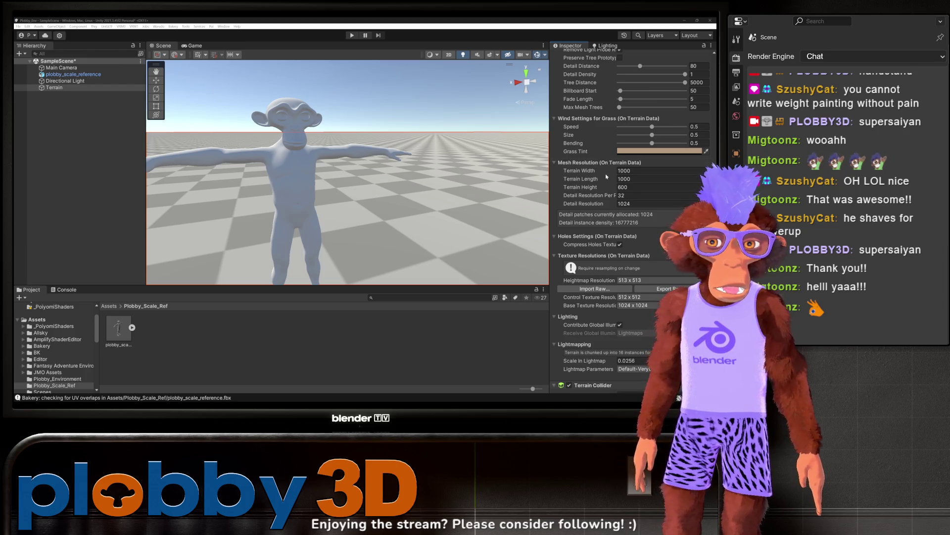
pyautogui.click(624, 171)
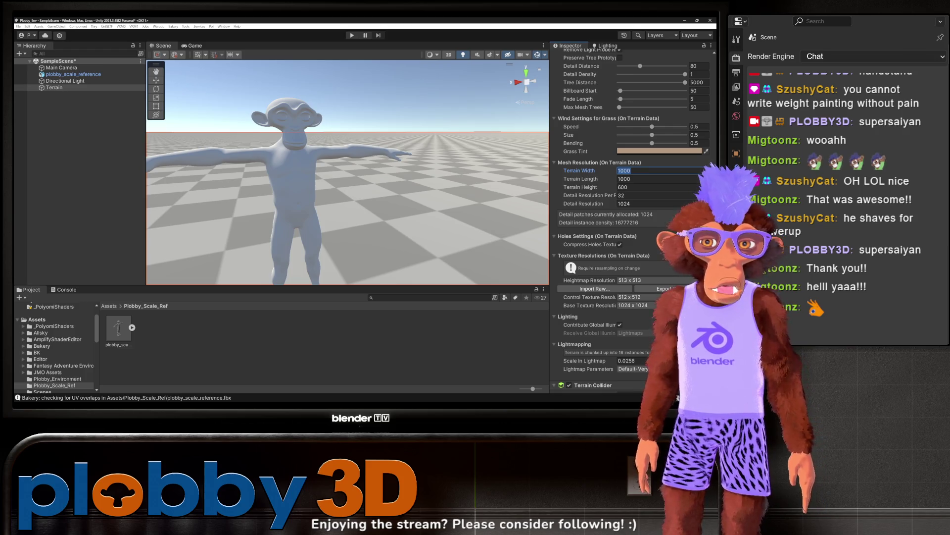
pyautogui.scroll(-10, 388, 228)
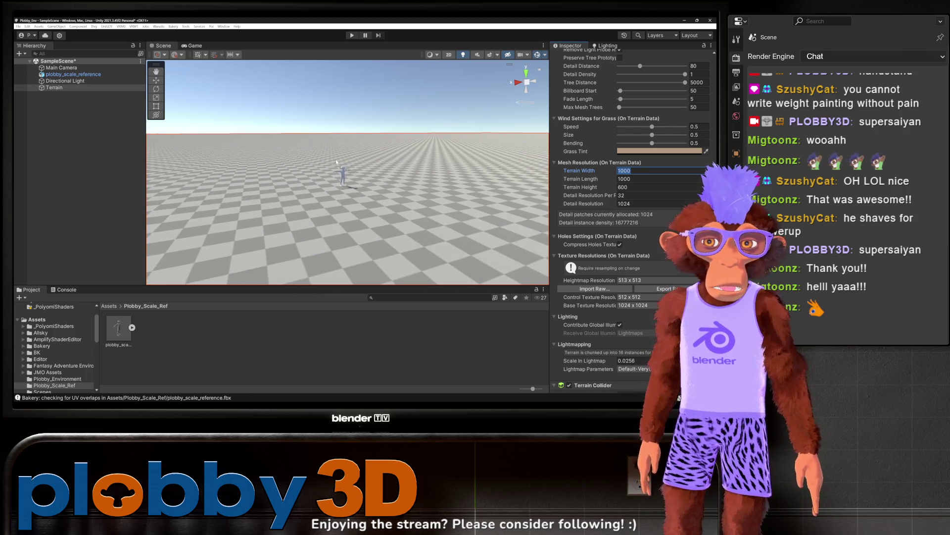
pyautogui.scroll(3, 346, 156)
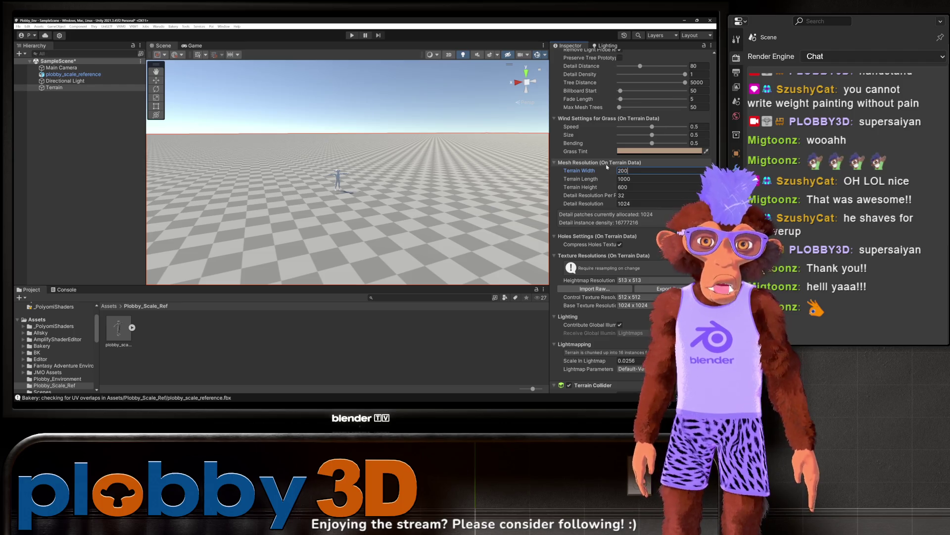
# Commit a Terrain Width and Terrain Length of 200
pyautogui.press('Tab')
pyautogui.press('Return')
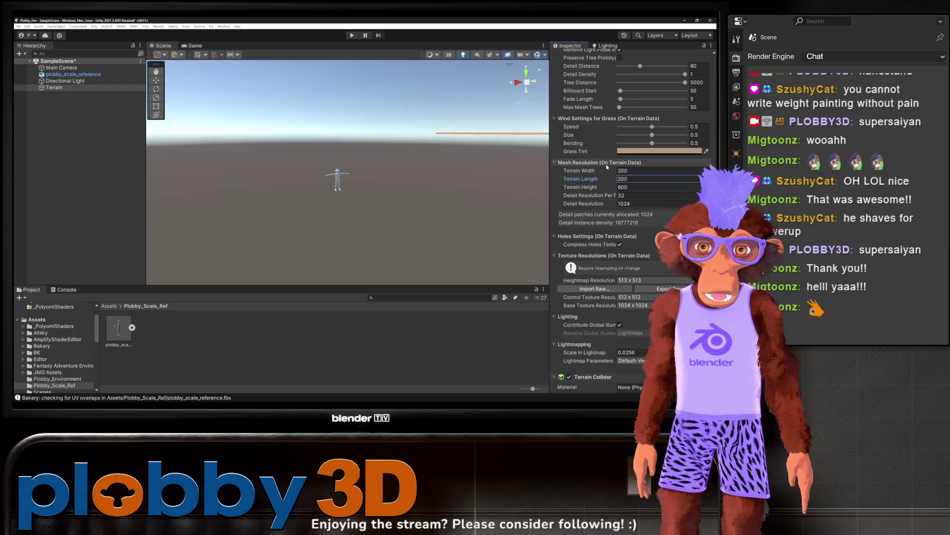
pyautogui.moveTo(316, 208)
pyautogui.mouseDown()
pyautogui.moveTo(357, 249)
pyautogui.moveTo(376, 171)
pyautogui.moveTo(380, 181)
pyautogui.moveTo(374, 150)
pyautogui.moveTo(356, 198)
pyautogui.mouseUp()
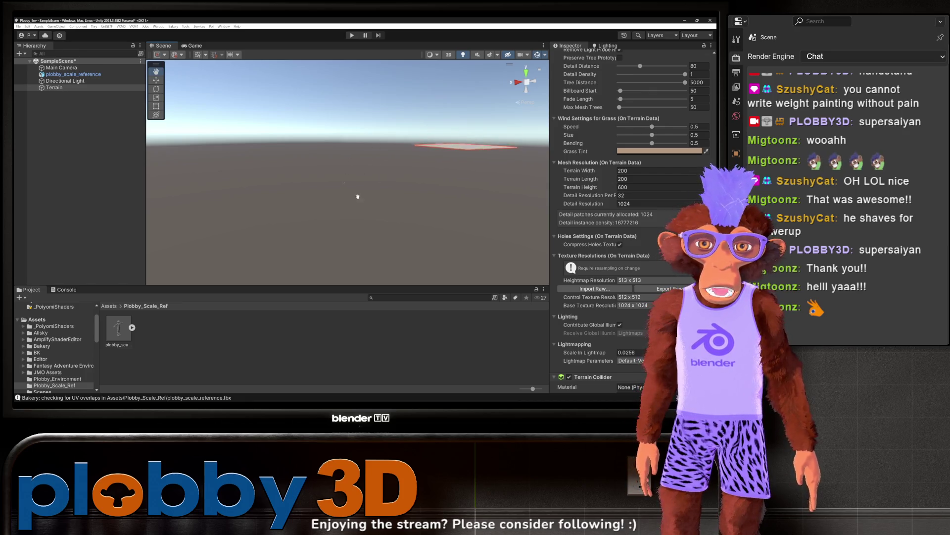
# Delete plobby_scale_reference and drag it from the Project panel back onto the terrain
pyautogui.click(74, 74)
pyautogui.press('Delete')
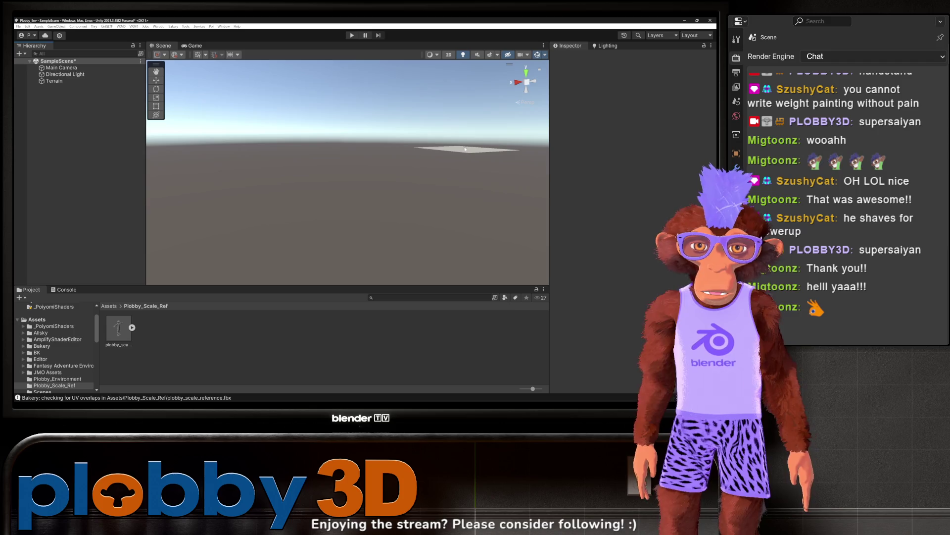
pyautogui.click(466, 148)
pyautogui.press('f')
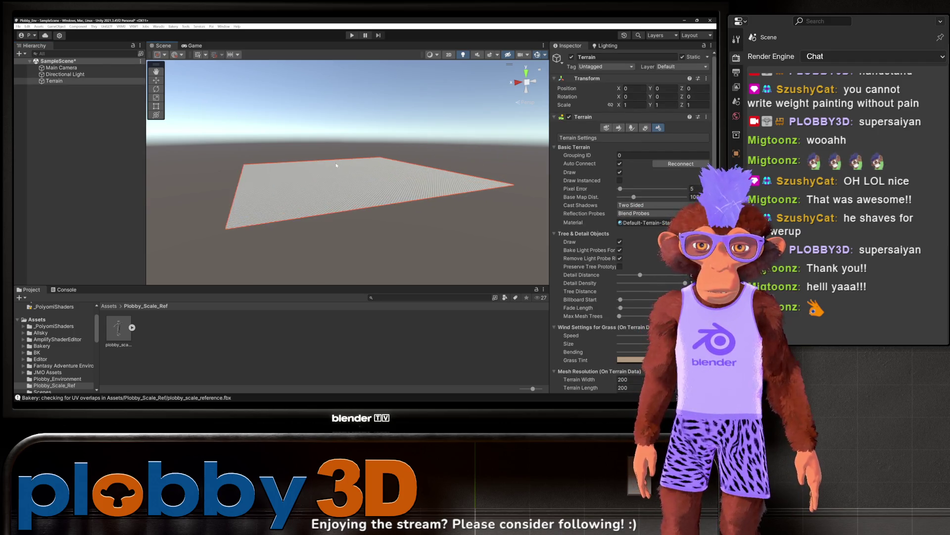
pyautogui.moveTo(326, 156); pyautogui.dragTo(231, 165)
pyautogui.moveTo(119, 328)
pyautogui.mouseDown()
pyautogui.moveTo(228, 238)
pyautogui.moveTo(351, 157)
pyautogui.moveTo(326, 142)
pyautogui.mouseUp()
pyautogui.press('f')
pyautogui.scroll(-3, 320, 141)
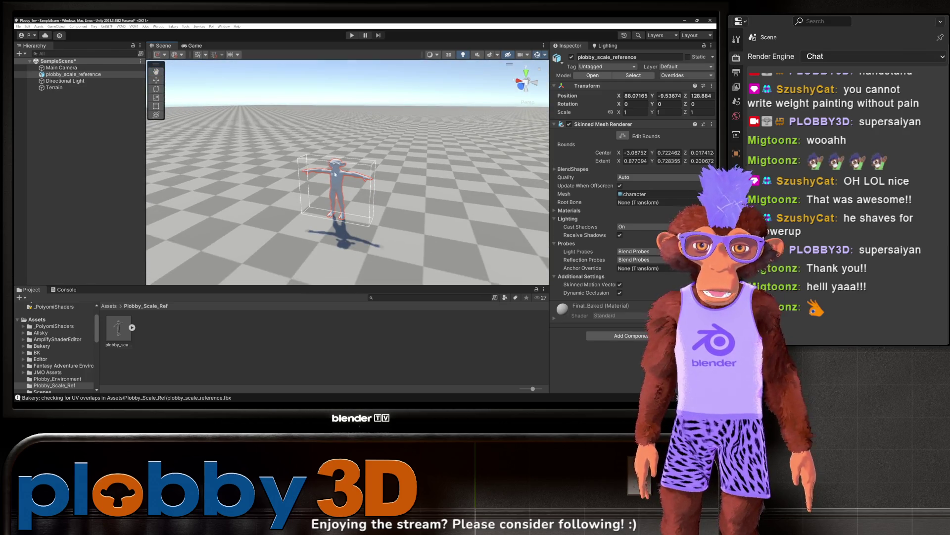
# Inspect the character on the terrain, then select the terrain to check its 200 × 200 size and 600 height
pyautogui.scroll(6, 335, 174)
pyautogui.scroll(-10, 338, 165)
pyautogui.moveTo(313, 183)
pyautogui.mouseDown()
pyautogui.moveTo(344, 191)
pyautogui.moveTo(358, 152)
pyautogui.moveTo(376, 195)
pyautogui.moveTo(342, 206)
pyautogui.mouseUp()
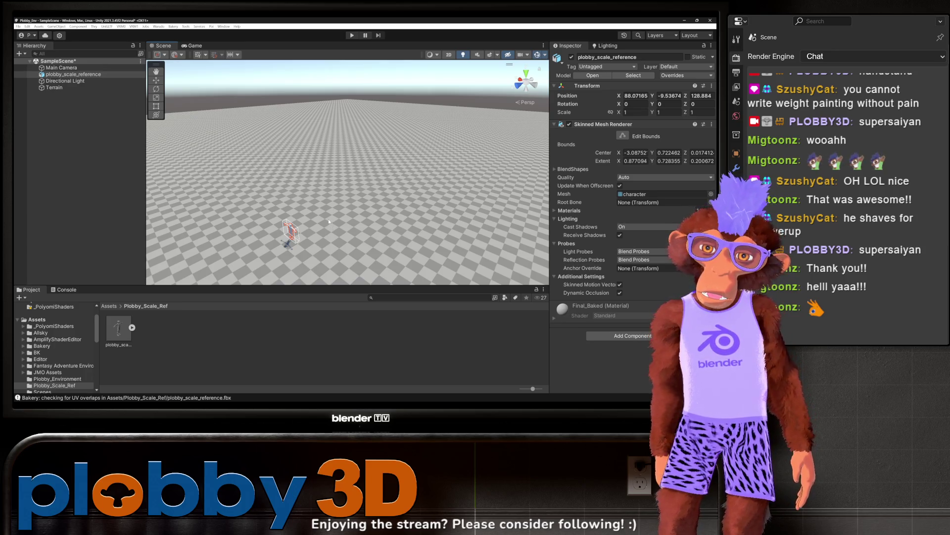
pyautogui.scroll(-10, 323, 221)
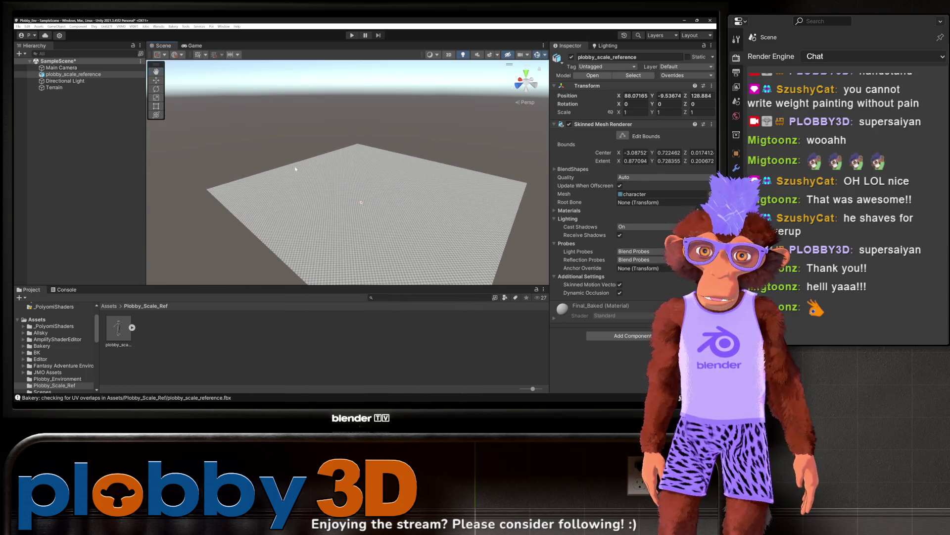
pyautogui.scroll(5, 293, 162)
pyautogui.moveTo(293, 162); pyautogui.dragTo(257, 171)
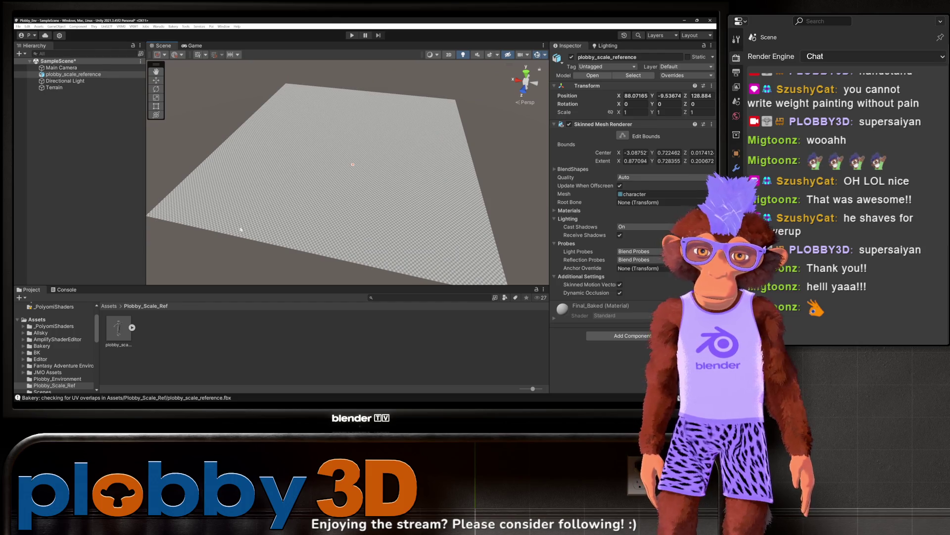
pyautogui.scroll(2, 353, 162)
pyautogui.click(298, 145)
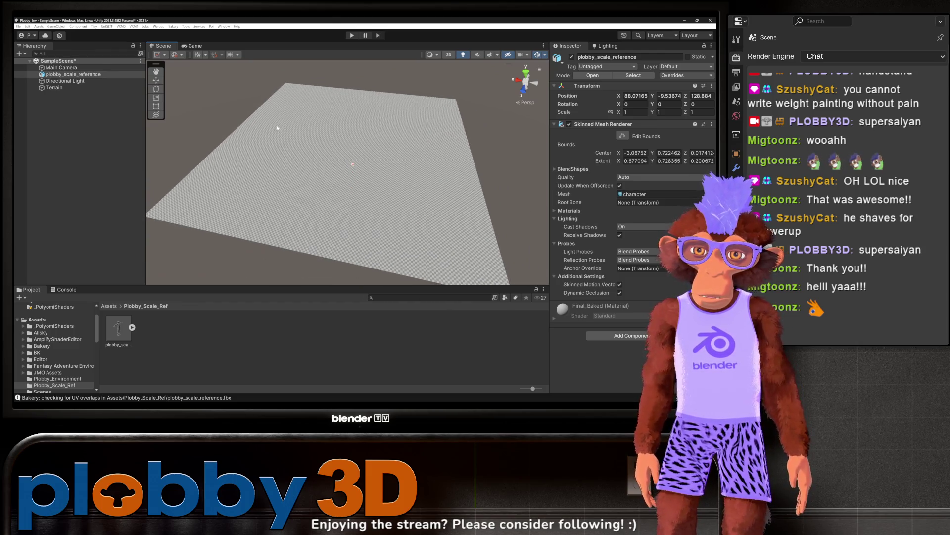
pyautogui.scroll(-5, 670, 229)
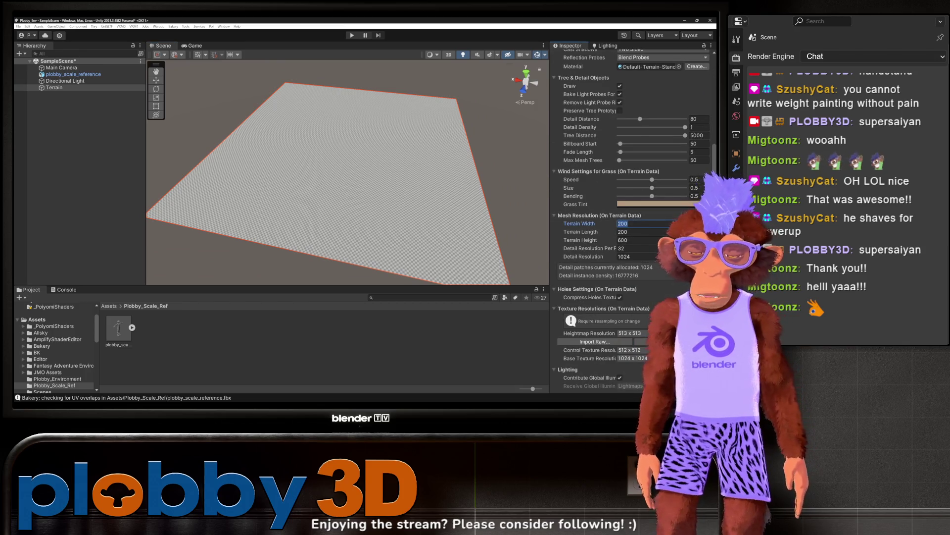
# Set Terrain Width and Terrain Length to 500
pyautogui.click(622, 232)
pyautogui.write('500')
pyautogui.press('Return')
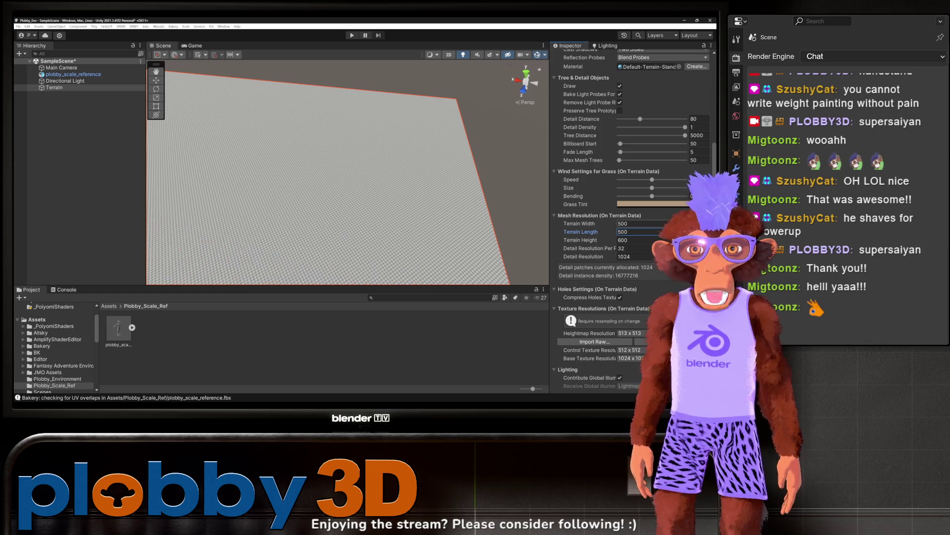
pyautogui.scroll(3, 282, 192)
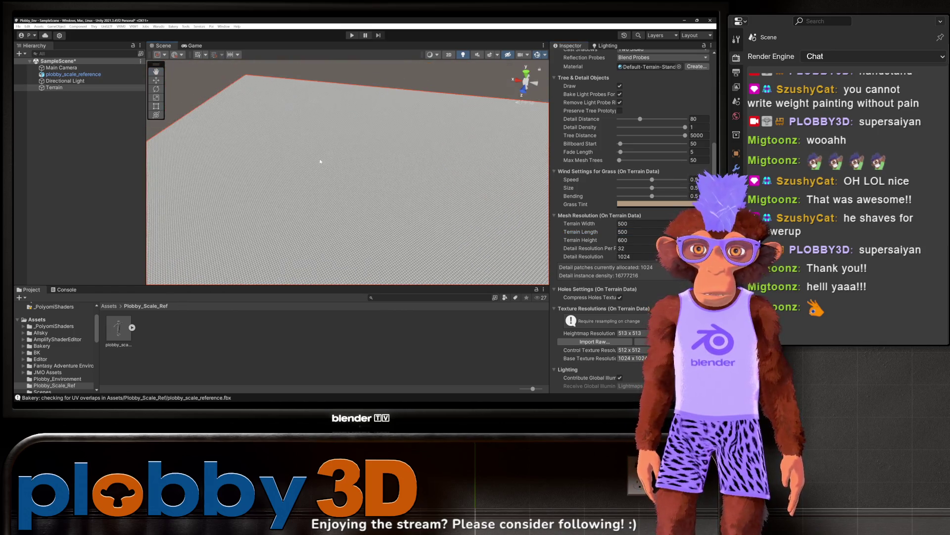
pyautogui.scroll(5, 582, 142)
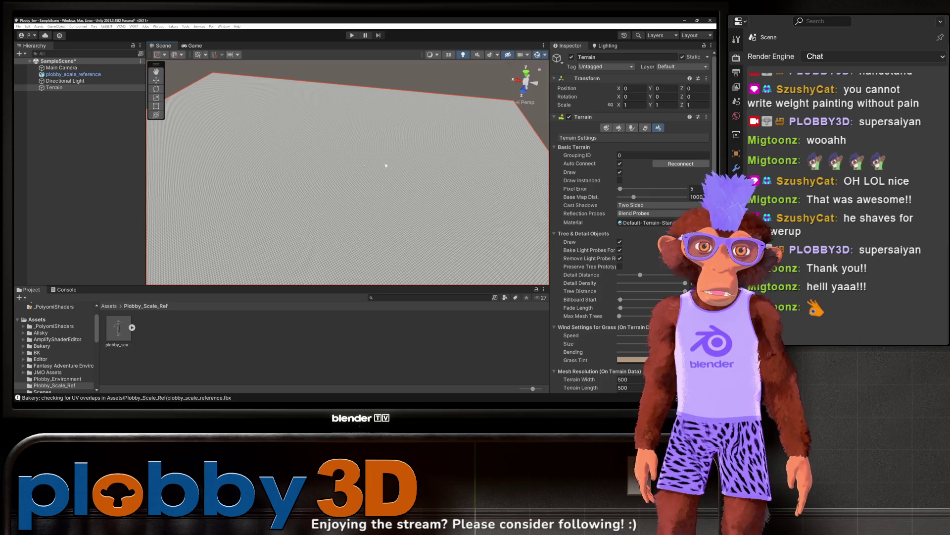
# Delete the reference character, restore it with Ctrl+Z, and frame it in view
pyautogui.click(70, 74)
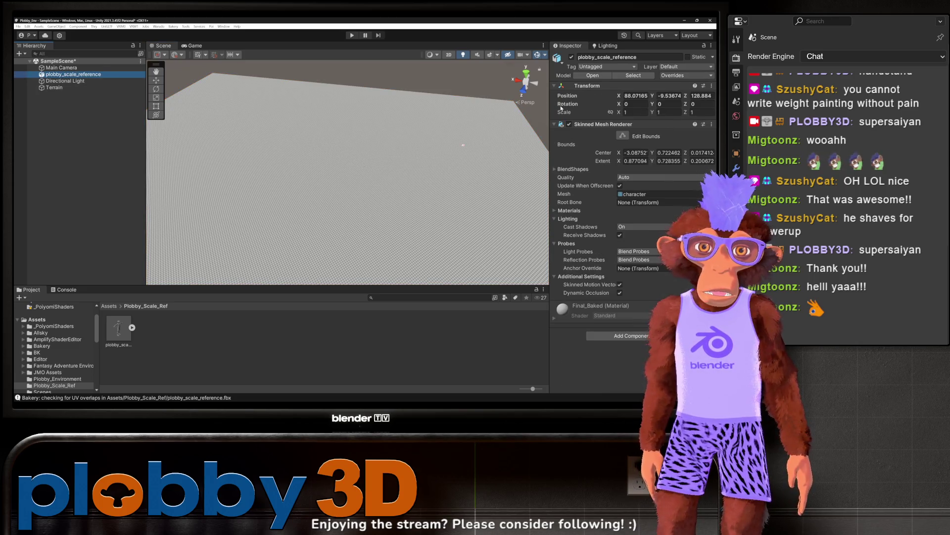
pyautogui.press('Delete')
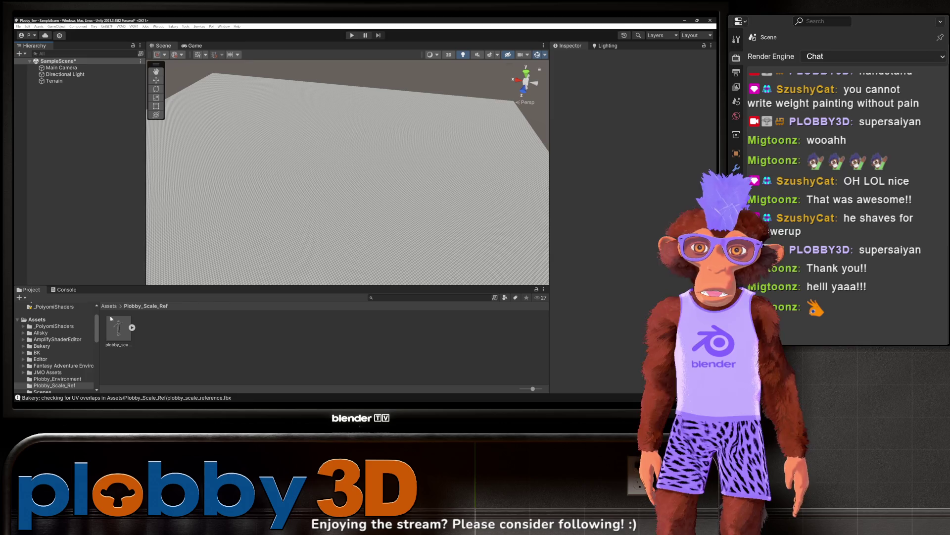
pyautogui.hotkey('ctrl', 'z')
pyautogui.scroll(5, 304, 218)
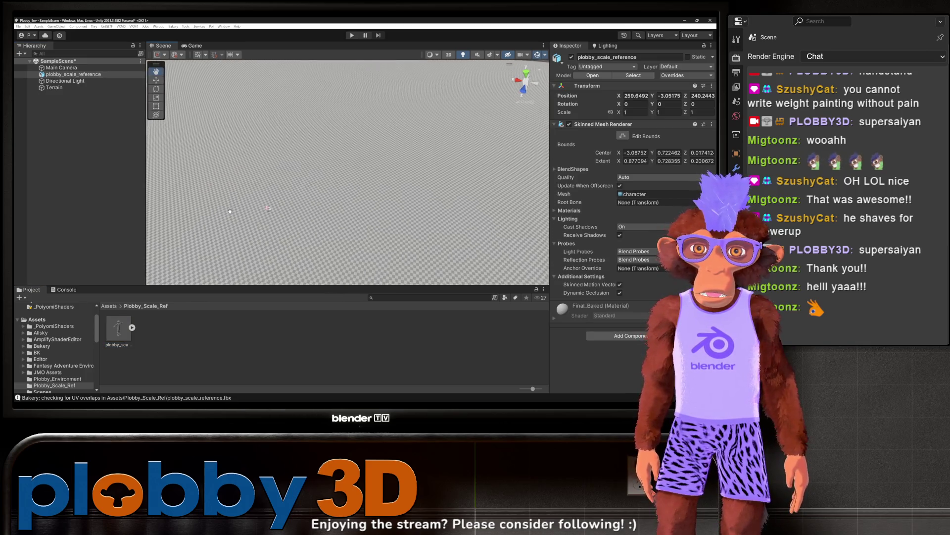
pyautogui.press('f')
pyautogui.moveTo(305, 209); pyautogui.dragTo(321, 94)
pyautogui.press('f')
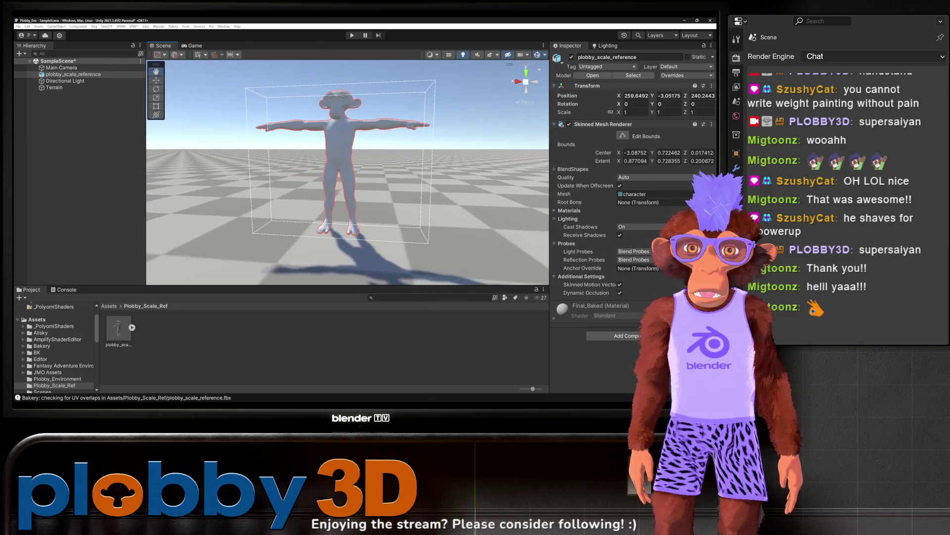
pyautogui.scroll(-10, 321, 142)
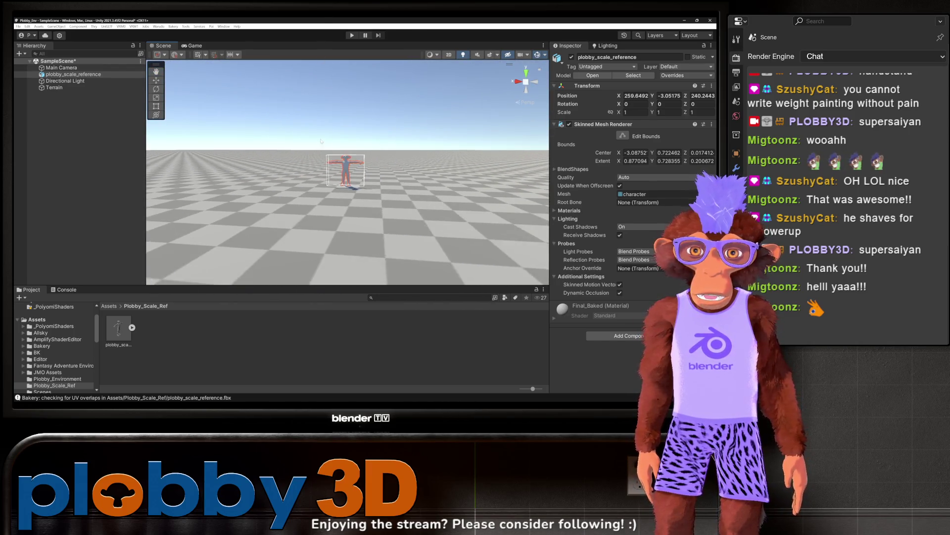
# Look straight down on the 500 × 500 terrain and select it
pyautogui.moveTo(321, 143); pyautogui.dragTo(320, 197)
pyautogui.scroll(5, 320, 196)
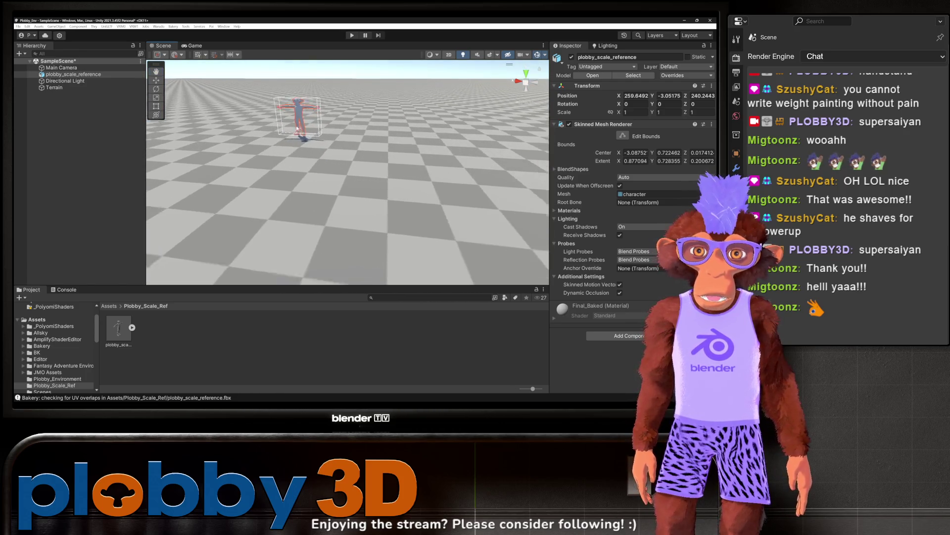
pyautogui.scroll(-10, 306, 150)
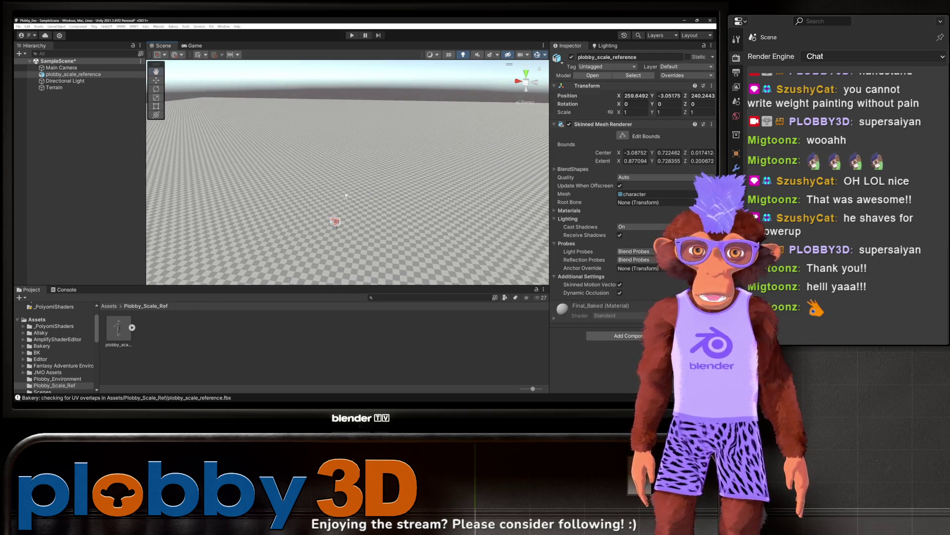
pyautogui.moveTo(317, 148); pyautogui.dragTo(355, 161)
pyautogui.scroll(-5, 354, 161)
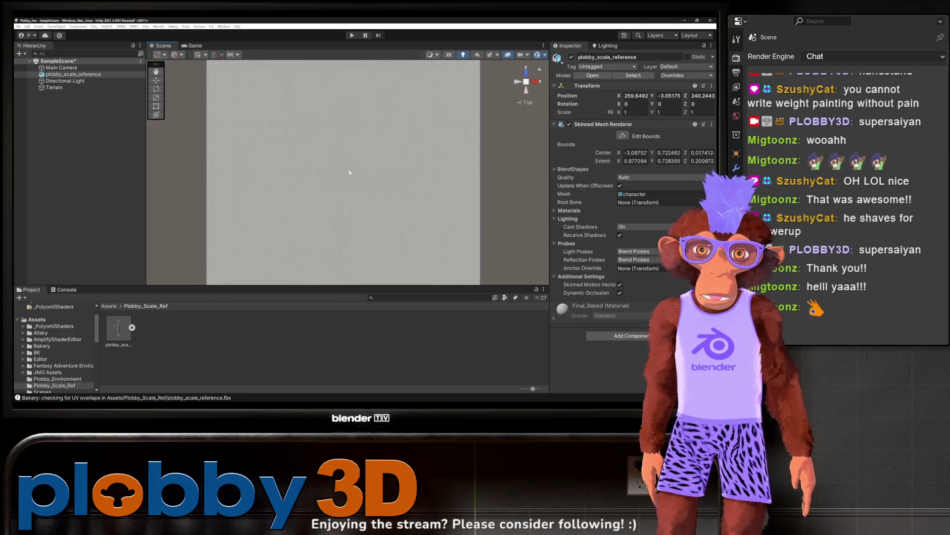
pyautogui.scroll(3, 347, 167)
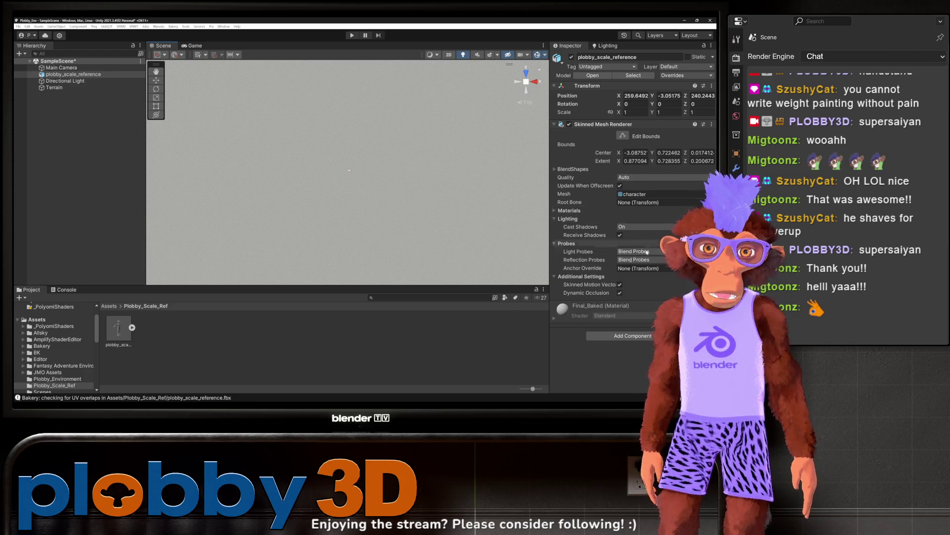
pyautogui.click(310, 154)
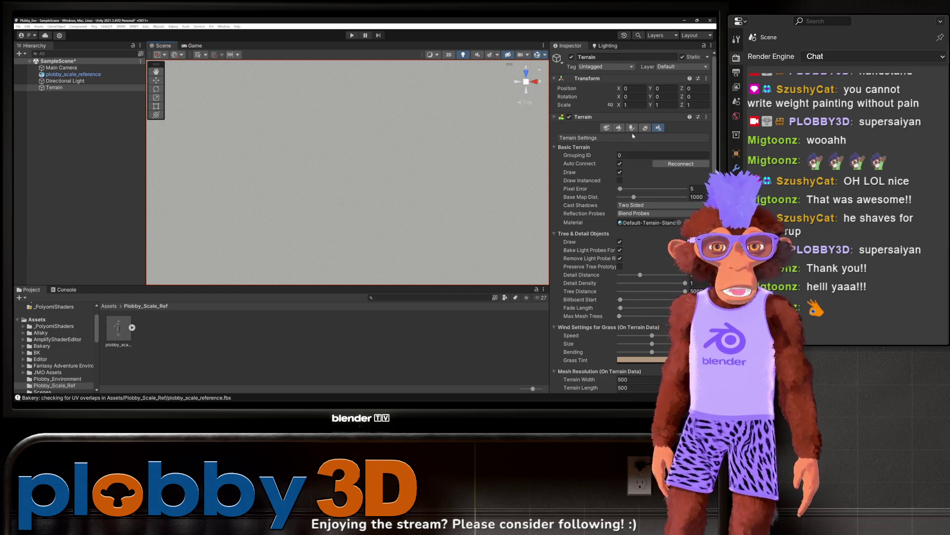
# Choose Raise or Lower Terrain with the soft round brush and raise a first bump
pyautogui.click(619, 130)
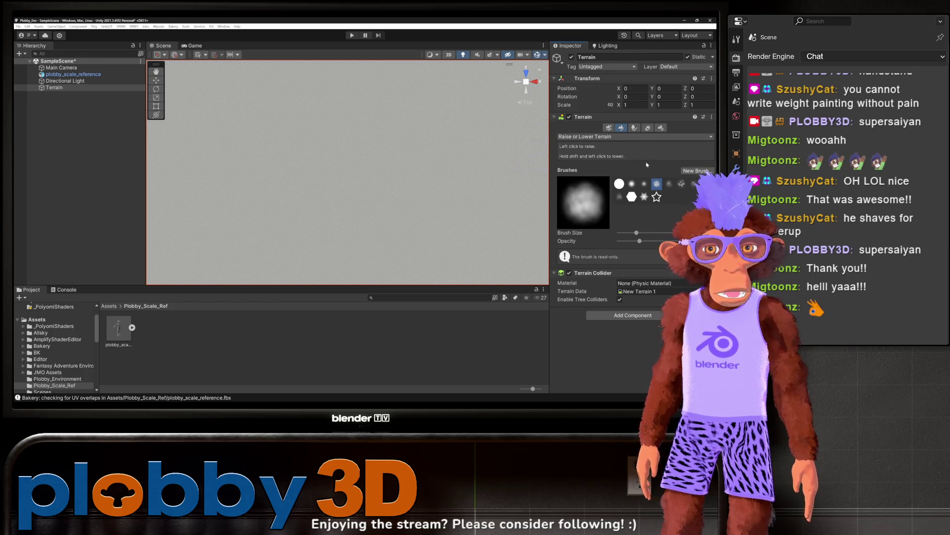
pyautogui.click(619, 184)
pyautogui.click(632, 184)
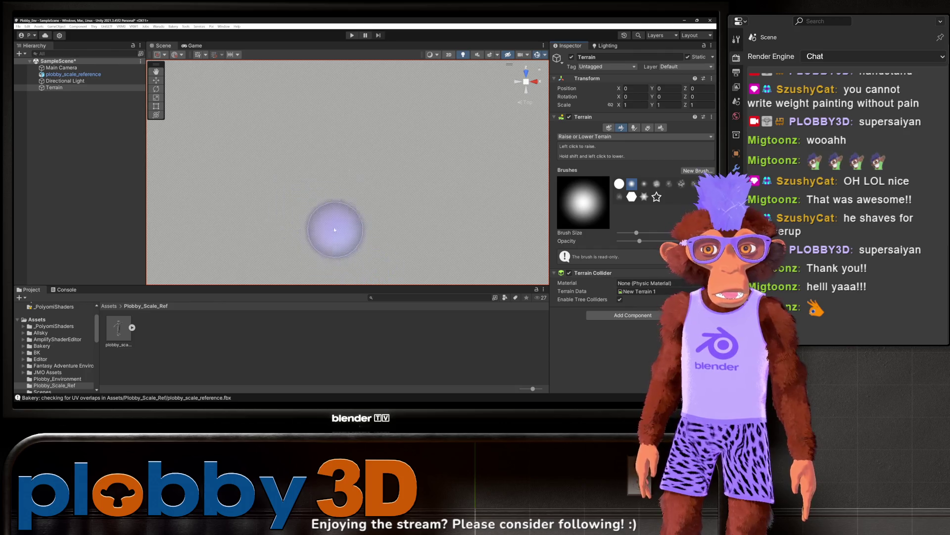
pyautogui.moveTo(350, 180)
pyautogui.mouseDown()
pyautogui.moveTo(343, 152)
pyautogui.moveTo(327, 178)
pyautogui.moveTo(322, 148)
pyautogui.moveTo(364, 182)
pyautogui.mouseUp()
# Undo the tall mound and a test bump, then raise a low bump instead
pyautogui.scroll(-5, 364, 182)
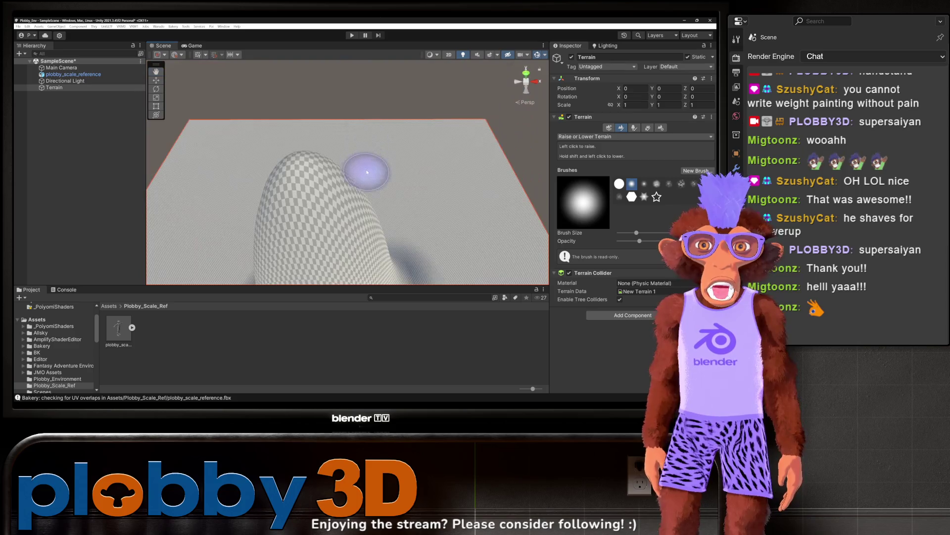
pyautogui.hotkey('ctrl', 'z')
pyautogui.scroll(-3, 360, 174)
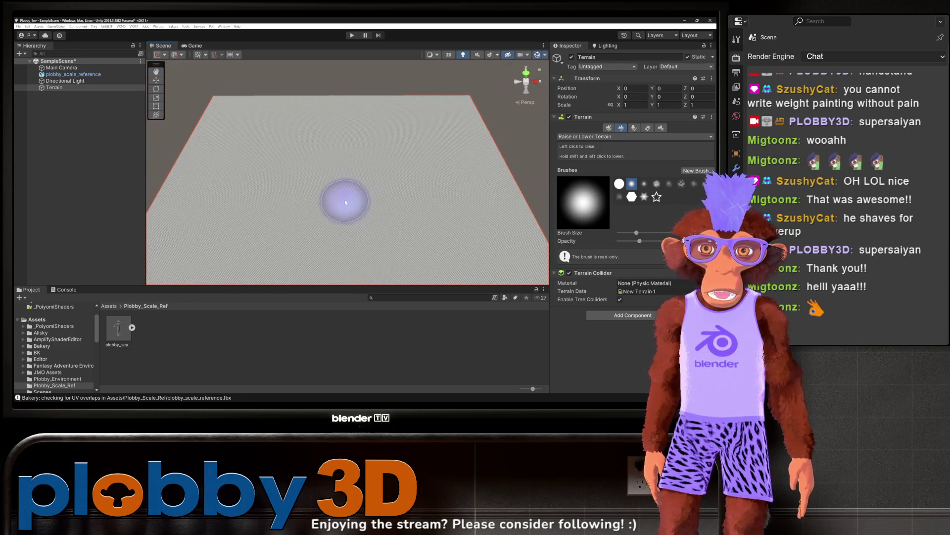
pyautogui.moveTo(342, 196); pyautogui.dragTo(350, 188)
pyautogui.hotkey('ctrl', 'z')
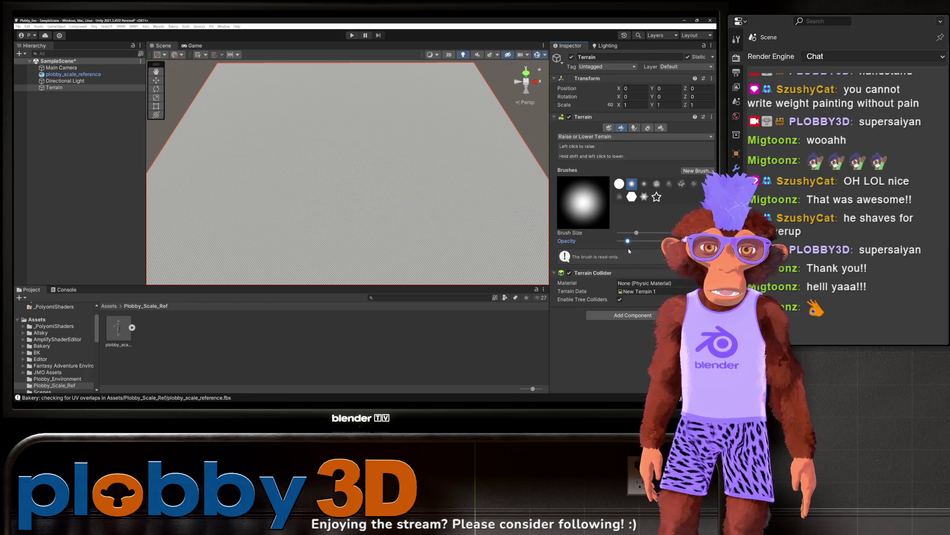
pyautogui.moveTo(291, 206)
pyautogui.mouseDown()
pyautogui.moveTo(318, 159)
pyautogui.moveTo(314, 165)
pyautogui.moveTo(366, 176)
pyautogui.moveTo(371, 208)
pyautogui.moveTo(391, 191)
pyautogui.moveTo(339, 159)
pyautogui.moveTo(307, 159)
pyautogui.moveTo(250, 203)
pyautogui.moveTo(276, 229)
pyautogui.moveTo(282, 223)
pyautogui.moveTo(298, 251)
pyautogui.moveTo(275, 244)
pyautogui.moveTo(297, 158)
pyautogui.moveTo(333, 187)
pyautogui.moveTo(425, 215)
pyautogui.moveTo(378, 182)
pyautogui.moveTo(327, 198)
pyautogui.mouseUp()
pyautogui.moveTo(474, 249)
pyautogui.keyDown('alt'); pyautogui.mouseDown()
pyautogui.moveTo(325, 180)
pyautogui.moveTo(340, 206)
pyautogui.moveTo(357, 187)
pyautogui.moveTo(468, 218)
pyautogui.moveTo(382, 221)
pyautogui.mouseUp(); pyautogui.keyUp('alt')
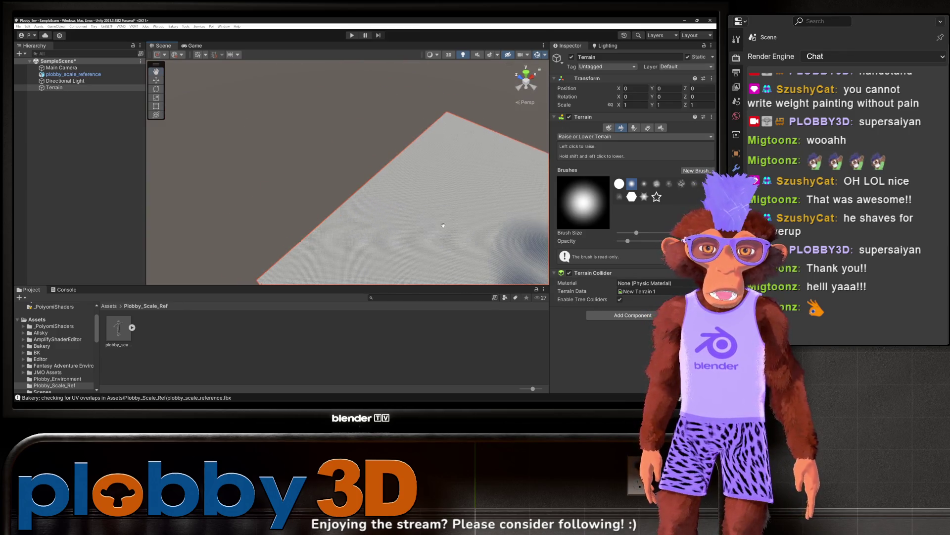
# Build the bump taller along its ridge and raise a new mound beside the trough
pyautogui.scroll(3, 382, 198)
pyautogui.scroll(-5, 304, 139)
pyautogui.keyDown('alt'); pyautogui.moveTo(305, 139); pyautogui.dragTo(403, 267); pyautogui.keyUp('alt')
pyautogui.scroll(6, 317, 139)
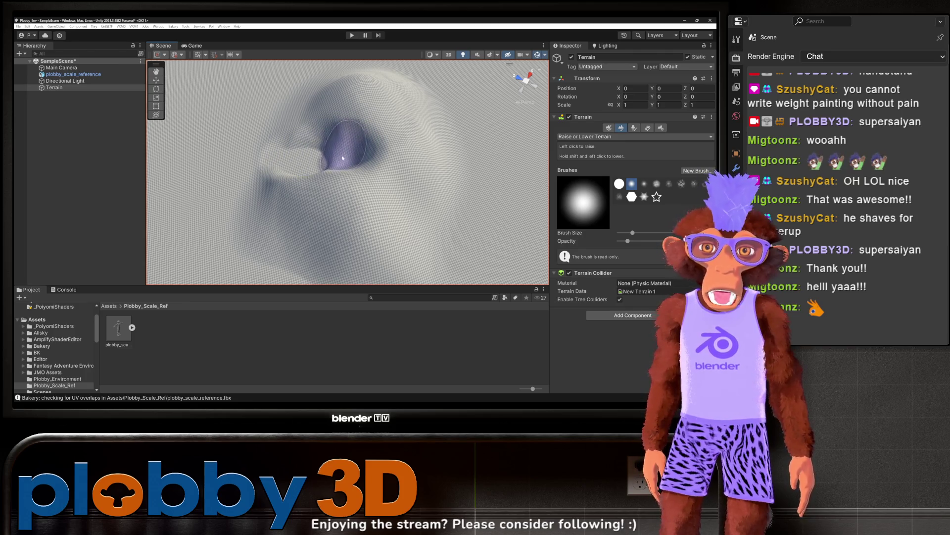
pyautogui.moveTo(274, 116)
pyautogui.mouseDown()
pyautogui.moveTo(319, 151)
pyautogui.moveTo(310, 127)
pyautogui.moveTo(335, 96)
pyautogui.moveTo(324, 92)
pyautogui.moveTo(325, 201)
pyautogui.moveTo(328, 165)
pyautogui.moveTo(312, 106)
pyautogui.mouseUp()
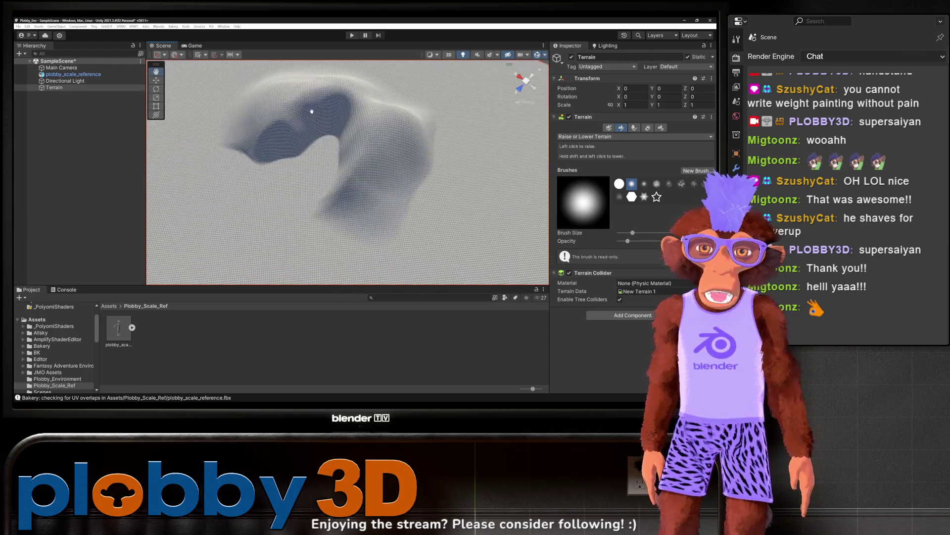
pyautogui.scroll(-5, 329, 151)
pyautogui.moveTo(329, 151)
pyautogui.mouseDown()
pyautogui.moveTo(330, 182)
pyautogui.moveTo(325, 144)
pyautogui.mouseUp()
pyautogui.scroll(5, 329, 163)
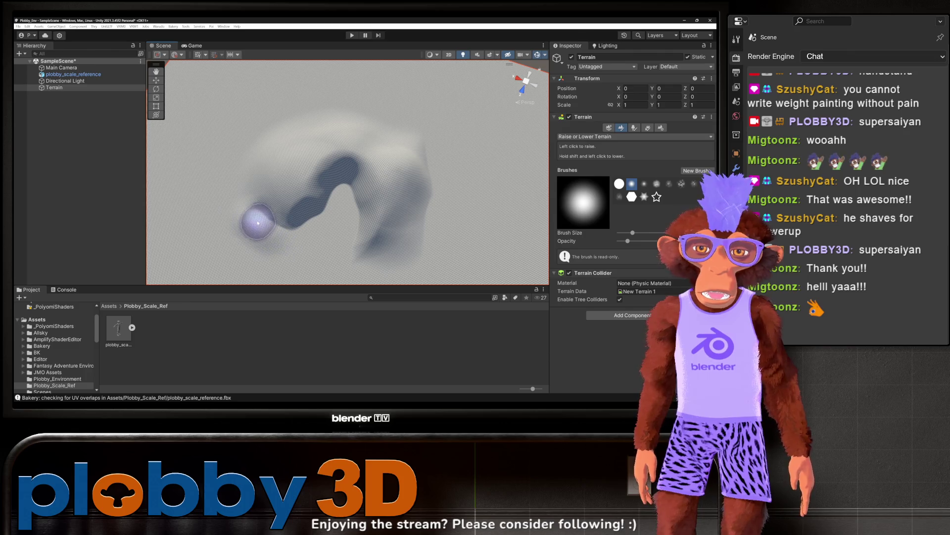
pyautogui.moveTo(266, 224)
pyautogui.mouseDown()
pyautogui.moveTo(325, 251)
pyautogui.moveTo(319, 198)
pyautogui.moveTo(345, 246)
pyautogui.moveTo(394, 255)
pyautogui.moveTo(435, 185)
pyautogui.moveTo(361, 250)
pyautogui.moveTo(388, 225)
pyautogui.moveTo(424, 159)
pyautogui.moveTo(360, 111)
pyautogui.moveTo(282, 126)
pyautogui.moveTo(260, 163)
pyautogui.mouseUp()
pyautogui.moveTo(275, 203)
pyautogui.mouseDown()
pyautogui.moveTo(349, 161)
pyautogui.moveTo(297, 119)
pyautogui.moveTo(272, 144)
pyautogui.mouseUp()
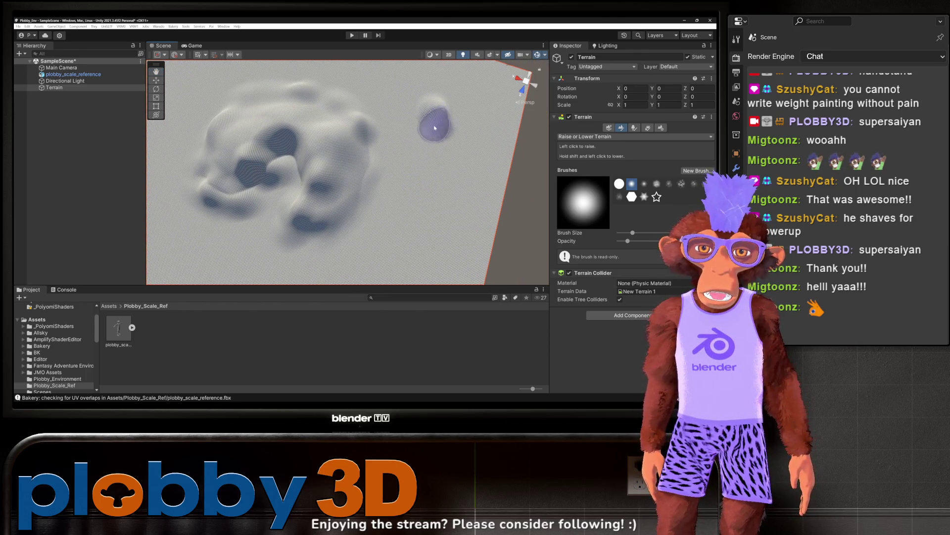
pyautogui.moveTo(424, 89)
pyautogui.mouseDown()
pyautogui.moveTo(426, 119)
pyautogui.moveTo(402, 142)
pyautogui.moveTo(409, 148)
pyautogui.moveTo(351, 125)
pyautogui.moveTo(366, 217)
pyautogui.moveTo(342, 219)
pyautogui.mouseUp()
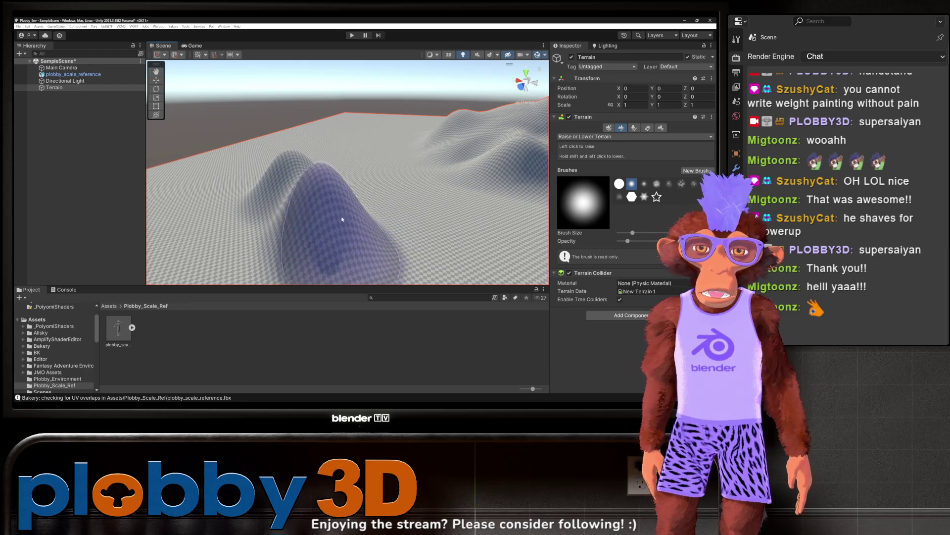
# Undo the tall hill, a spike and an oversized dome
pyautogui.hotkey('ctrl', 'z')
pyautogui.hotkey('ctrl', 'z')
pyautogui.hotkey('ctrl', 'z')
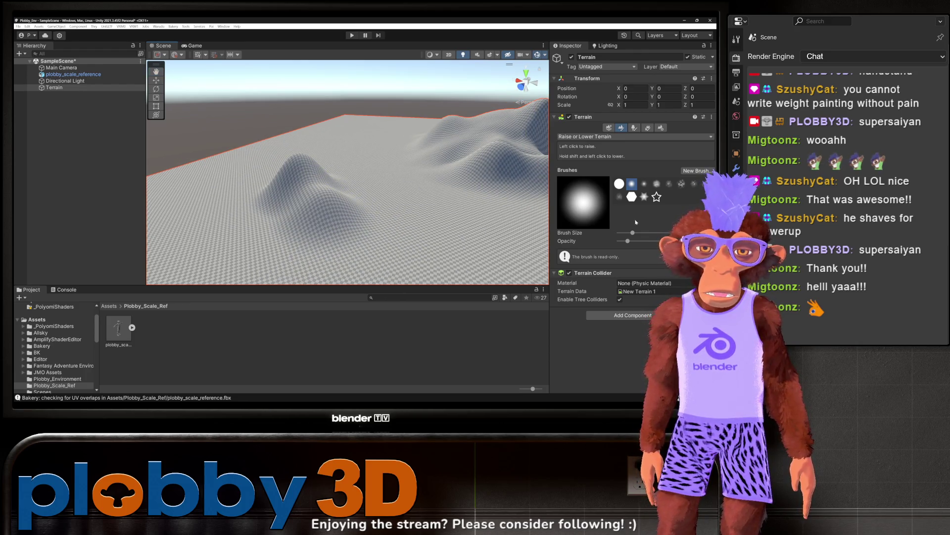
pyautogui.moveTo(332, 192); pyautogui.dragTo(344, 193)
pyautogui.hotkey('ctrl', 'z')
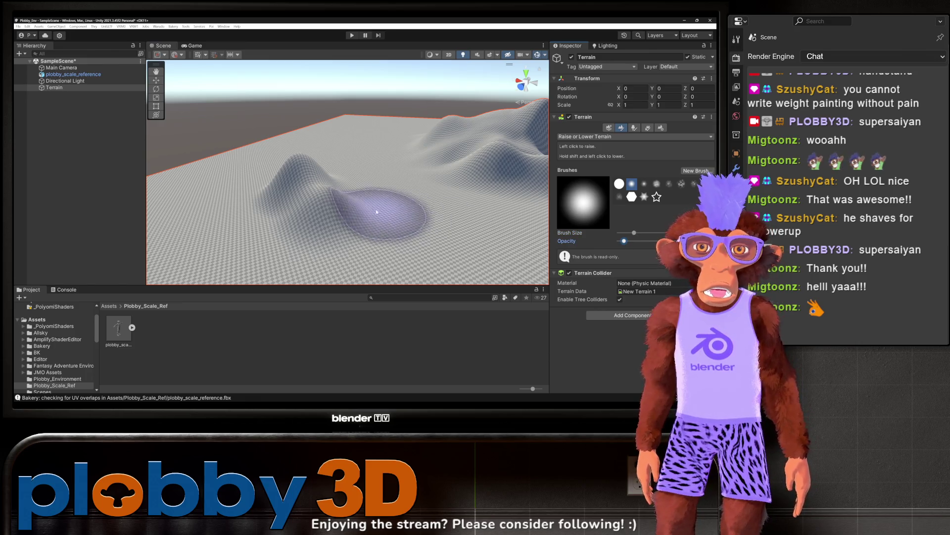
pyautogui.moveTo(345, 194)
pyautogui.mouseDown()
pyautogui.moveTo(252, 198)
pyautogui.moveTo(307, 184)
pyautogui.mouseUp()
pyautogui.hotkey('ctrl', 'z')
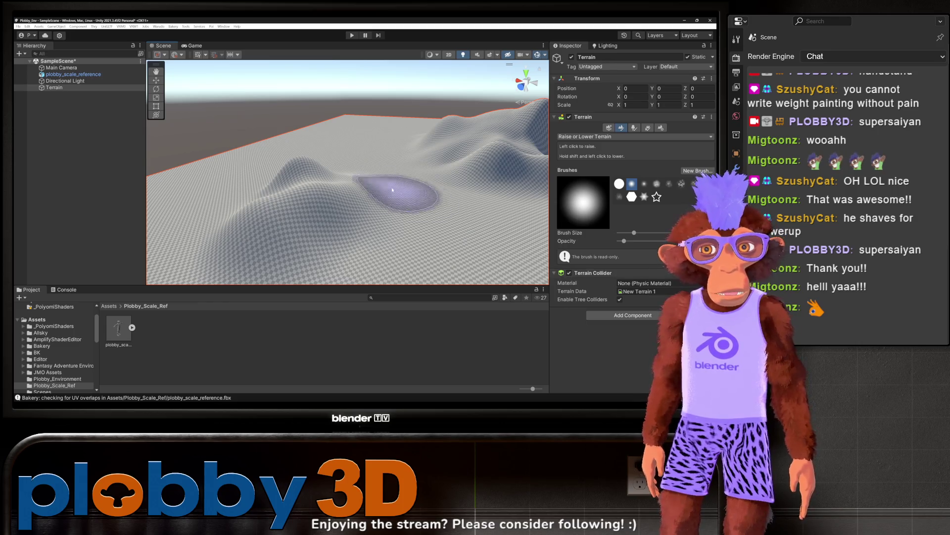
pyautogui.moveTo(393, 190); pyautogui.dragTo(365, 163)
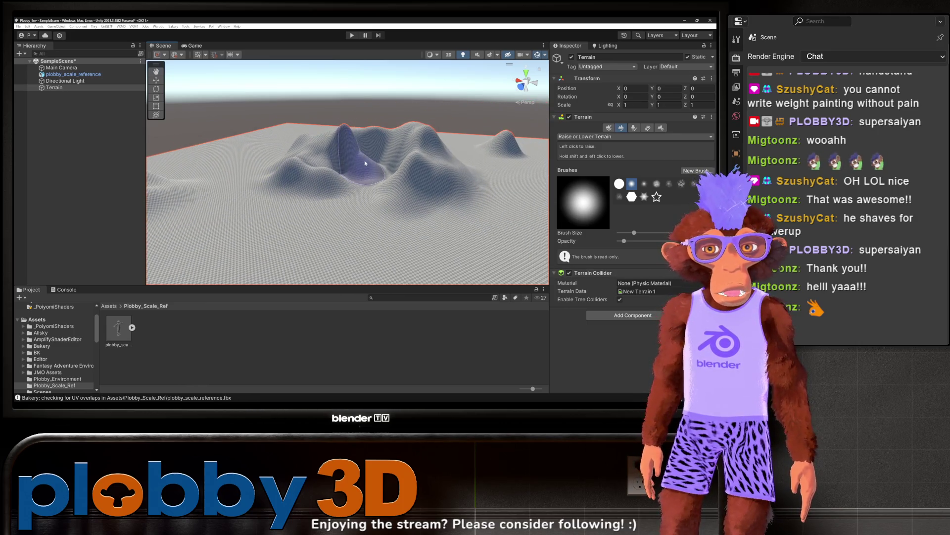
pyautogui.scroll(5, 366, 163)
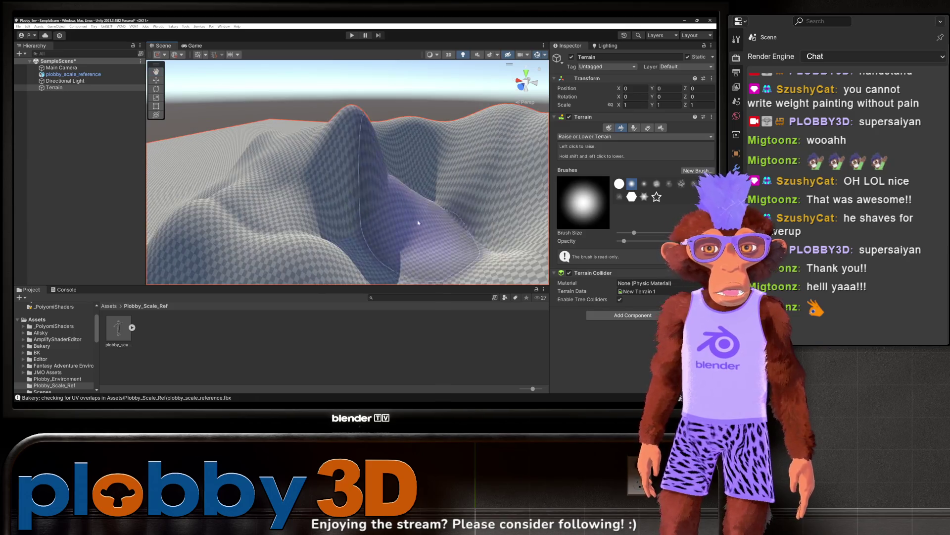
pyautogui.scroll(-8, 361, 223)
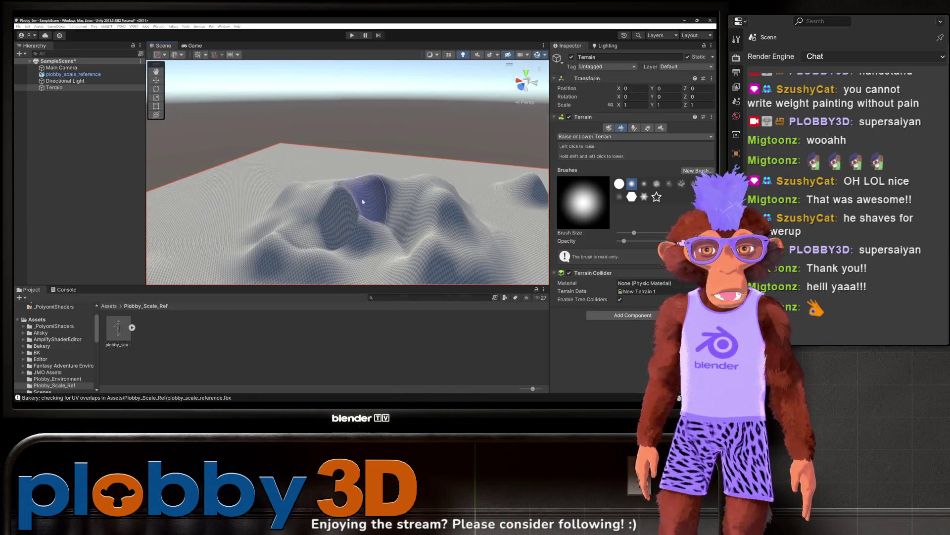
pyautogui.scroll(8, 362, 208)
pyautogui.moveTo(371, 223)
pyautogui.mouseDown()
pyautogui.moveTo(329, 153)
pyautogui.moveTo(330, 195)
pyautogui.mouseUp()
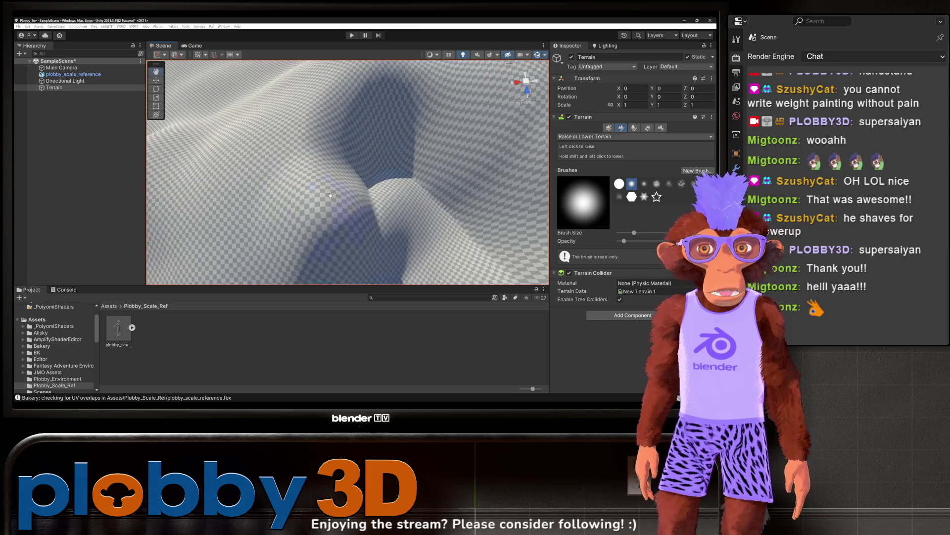
pyautogui.scroll(-6, 330, 149)
pyautogui.scroll(8, 360, 170)
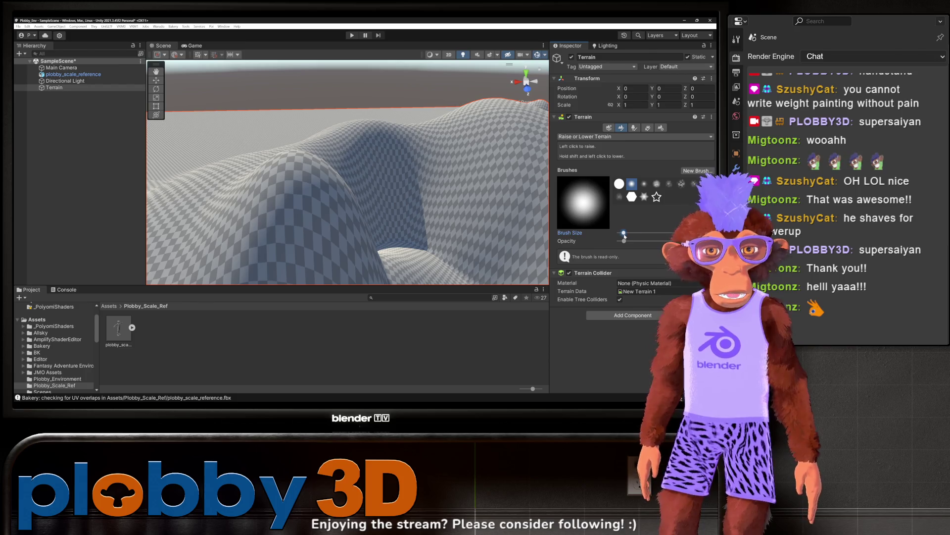
# Enlarge the brush, lower the hilltop, raise the ridge slightly, and select the cloud brush
pyautogui.moveTo(624, 233); pyautogui.dragTo(630, 237)
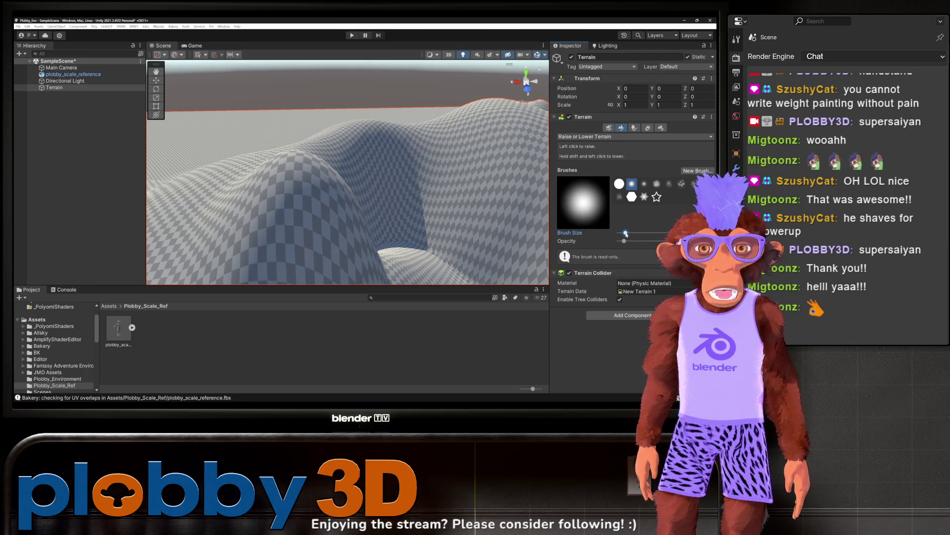
pyautogui.keyDown('shift'); pyautogui.click(292, 181); pyautogui.keyUp('shift')
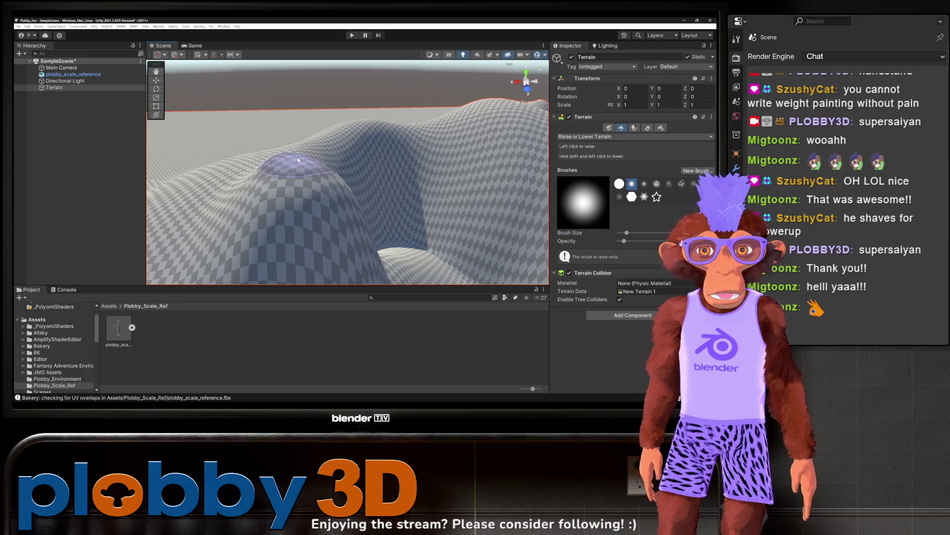
pyautogui.moveTo(292, 181); pyautogui.dragTo(298, 182)
pyautogui.scroll(2, 299, 183)
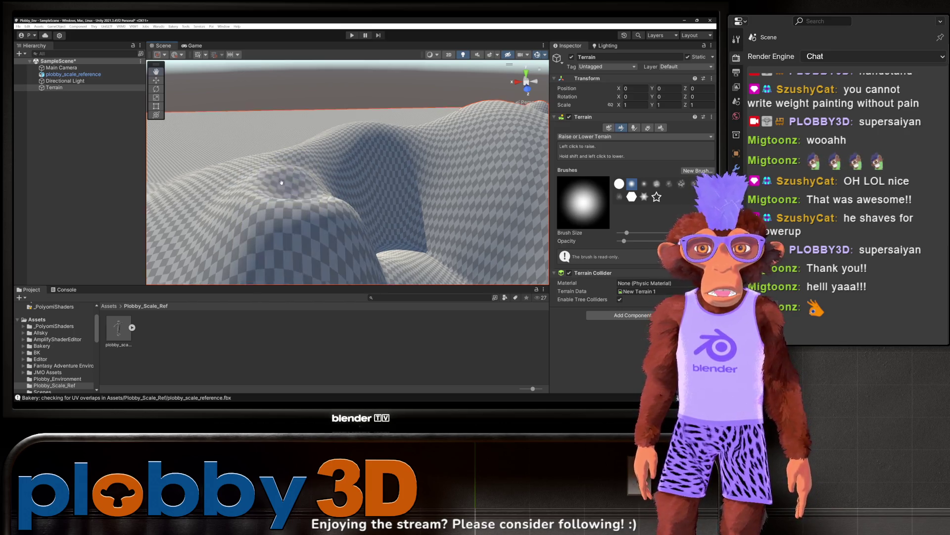
pyautogui.scroll(-4, 327, 178)
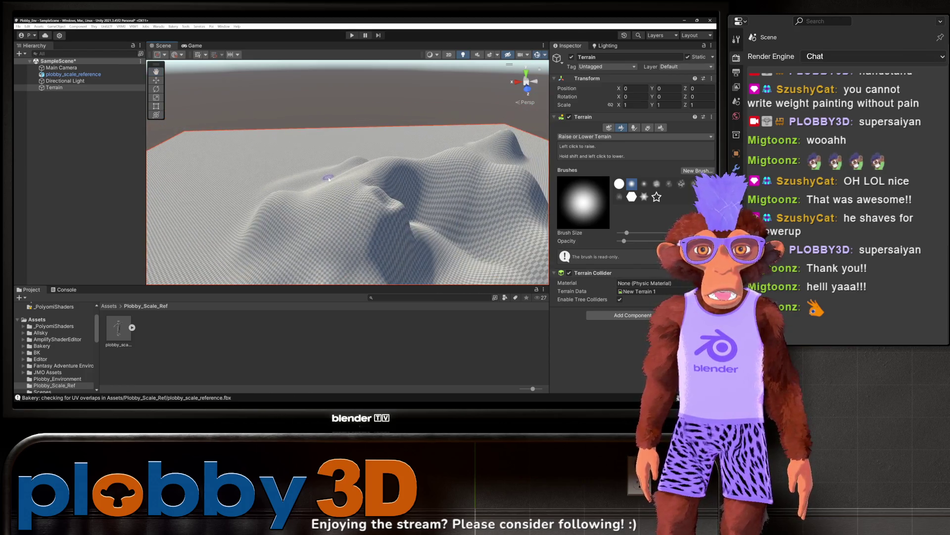
pyautogui.scroll(5, 329, 179)
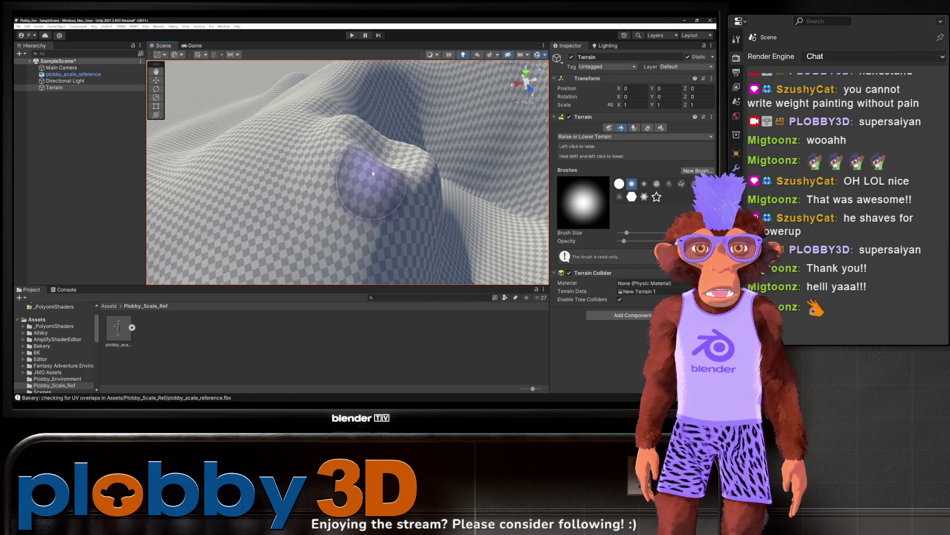
pyautogui.moveTo(361, 159)
pyautogui.mouseDown()
pyautogui.moveTo(329, 148)
pyautogui.moveTo(329, 134)
pyautogui.moveTo(317, 162)
pyautogui.moveTo(377, 159)
pyautogui.moveTo(329, 139)
pyautogui.moveTo(362, 172)
pyautogui.mouseUp()
pyautogui.scroll(-5, 357, 171)
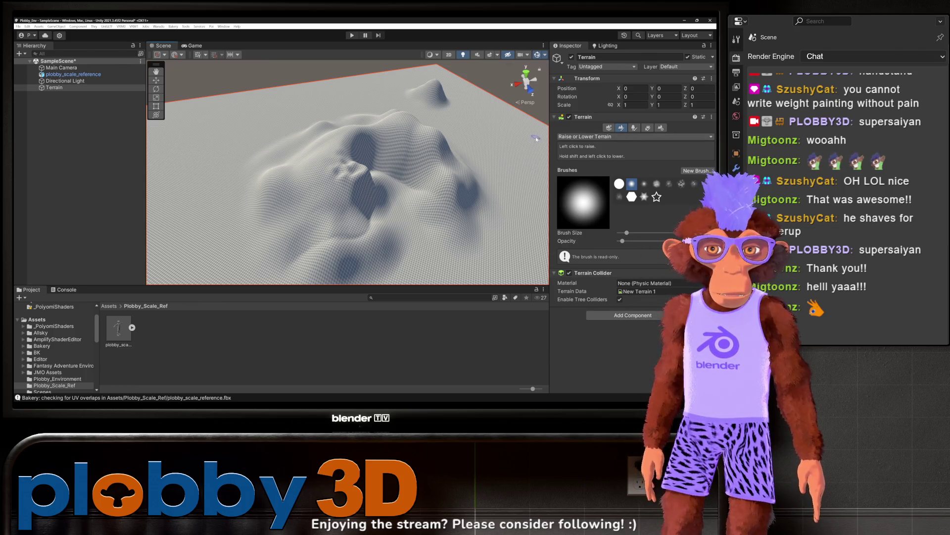
pyautogui.moveTo(347, 161)
pyautogui.mouseDown()
pyautogui.moveTo(276, 180)
pyautogui.moveTo(275, 210)
pyautogui.moveTo(277, 201)
pyautogui.moveTo(318, 202)
pyautogui.moveTo(272, 180)
pyautogui.moveTo(328, 172)
pyautogui.moveTo(617, 240)
pyautogui.mouseUp()
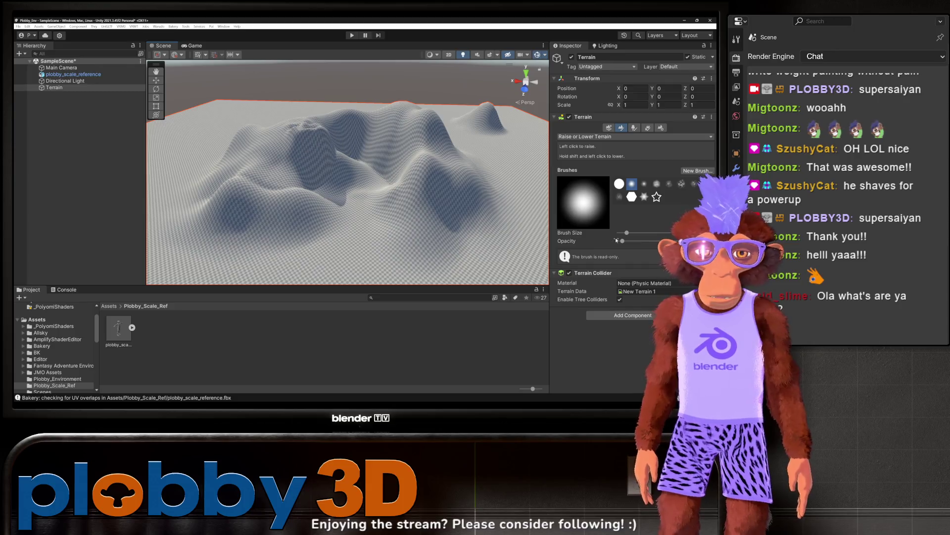
pyautogui.click(667, 184)
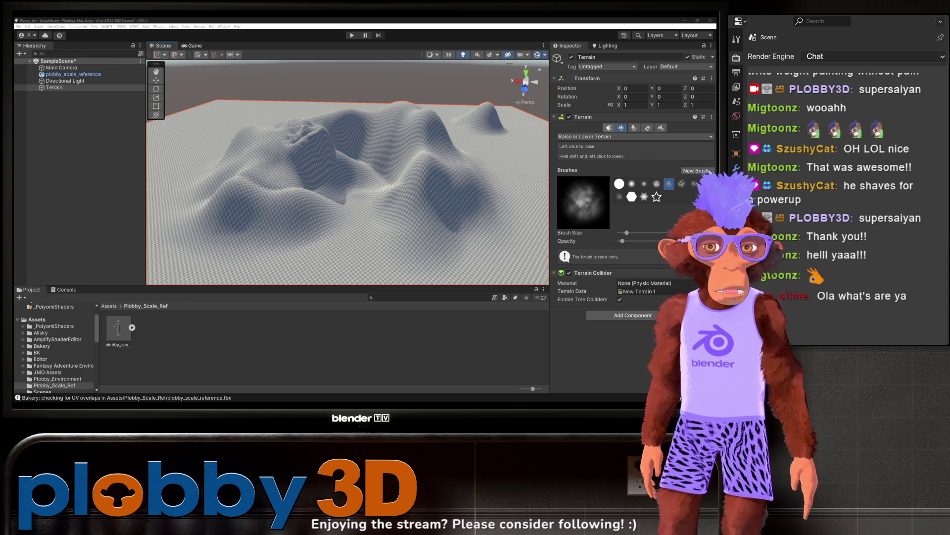
# Switch the terrain paint mode to Smooth Height with the soft round brush
pyautogui.click(609, 128)
pyautogui.click(621, 128)
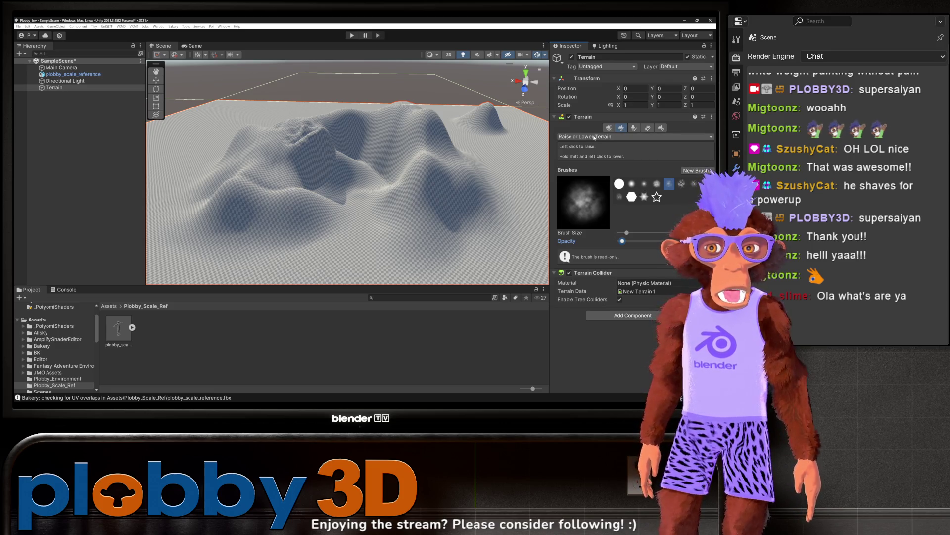
pyautogui.click(594, 137)
pyautogui.click(589, 171)
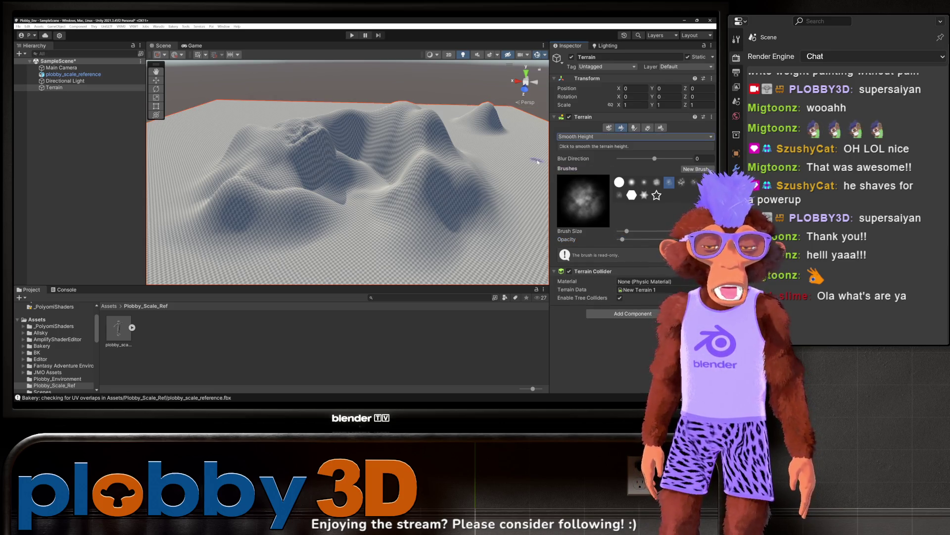
pyautogui.scroll(-5, 357, 137)
pyautogui.scroll(3, 332, 154)
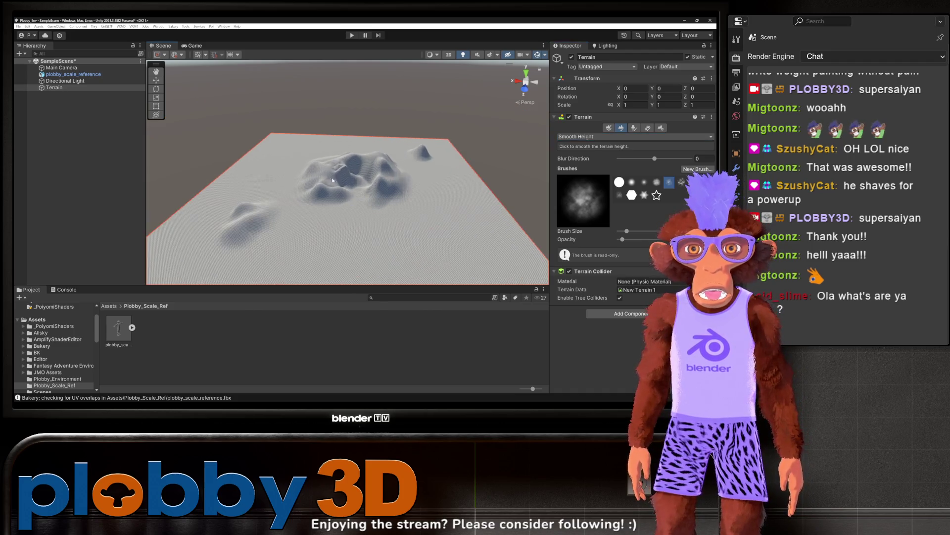
pyautogui.scroll(8, 332, 155)
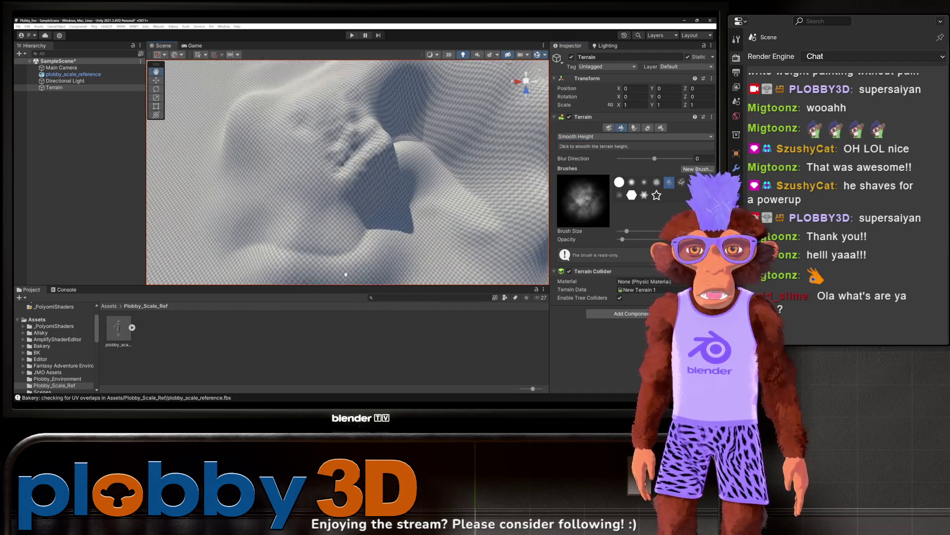
pyautogui.scroll(-2, 369, 160)
pyautogui.click(631, 182)
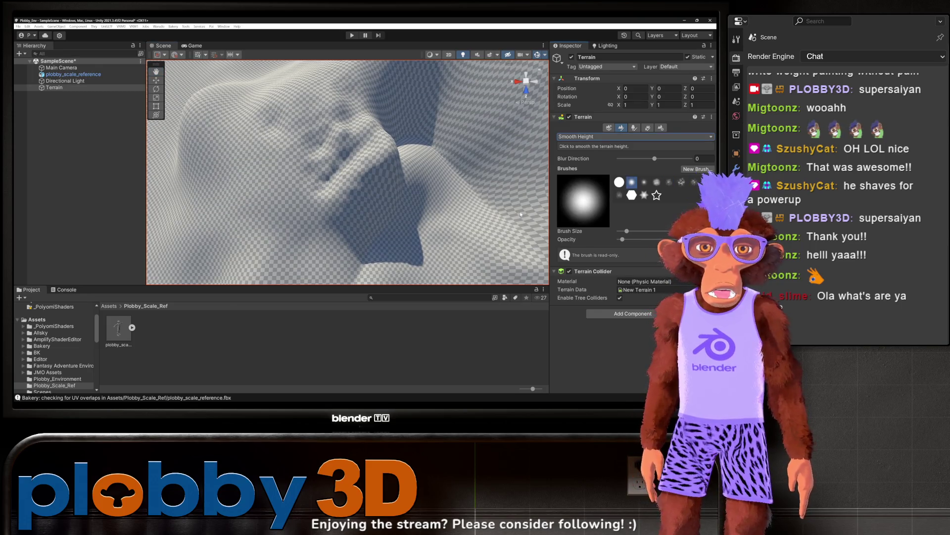
# Enlarge the smoothing brush and smooth the rough peak and hills
pyautogui.moveTo(329, 143)
pyautogui.mouseDown()
pyautogui.moveTo(297, 180)
pyautogui.moveTo(304, 200)
pyautogui.mouseUp()
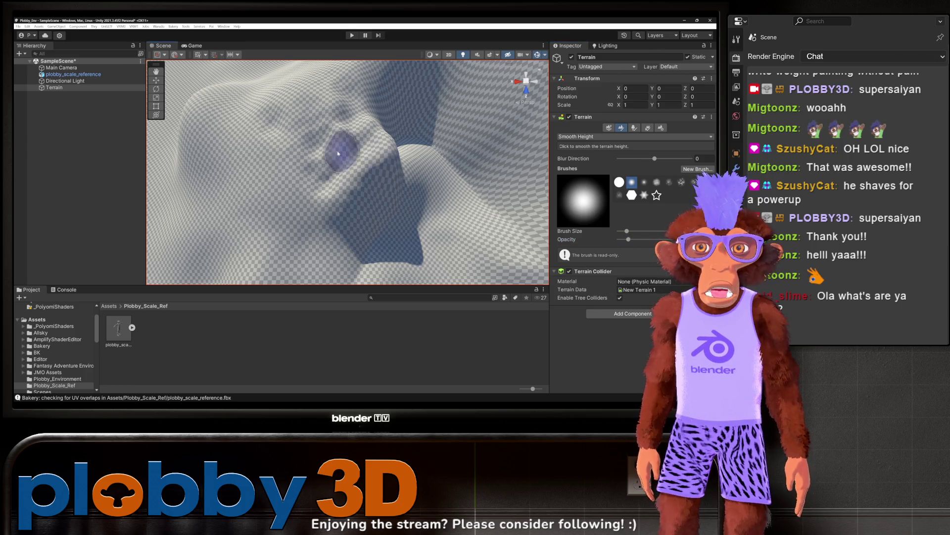
pyautogui.moveTo(627, 231); pyautogui.dragTo(634, 232)
pyautogui.moveTo(404, 206)
pyautogui.mouseDown()
pyautogui.moveTo(318, 148)
pyautogui.moveTo(297, 178)
pyautogui.mouseUp()
pyautogui.scroll(-5, 424, 240)
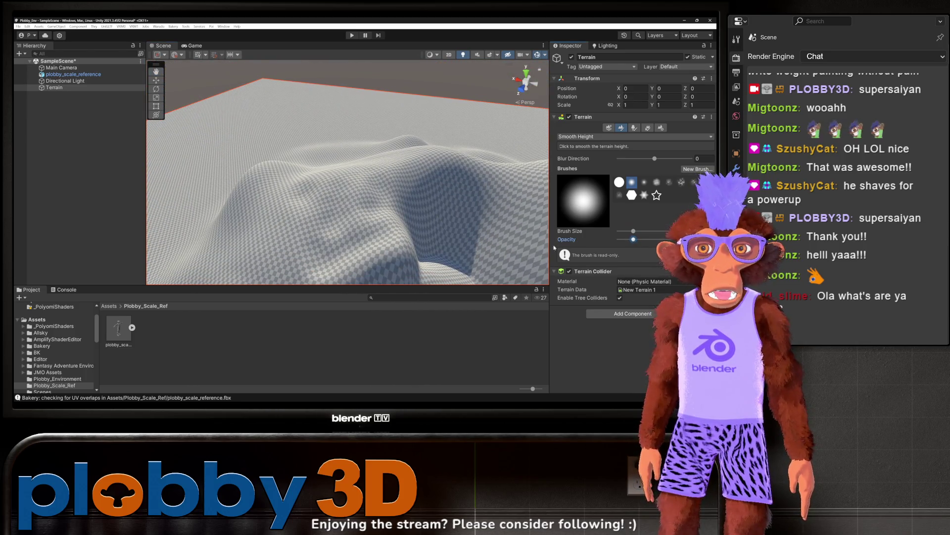
pyautogui.moveTo(323, 145)
pyautogui.mouseDown()
pyautogui.moveTo(433, 200)
pyautogui.moveTo(366, 223)
pyautogui.mouseUp()
pyautogui.moveTo(477, 152)
pyautogui.mouseDown()
pyautogui.moveTo(436, 148)
pyautogui.moveTo(446, 164)
pyautogui.moveTo(360, 156)
pyautogui.moveTo(414, 132)
pyautogui.moveTo(297, 148)
pyautogui.moveTo(315, 147)
pyautogui.moveTo(396, 188)
pyautogui.moveTo(586, 225)
pyautogui.mouseUp()
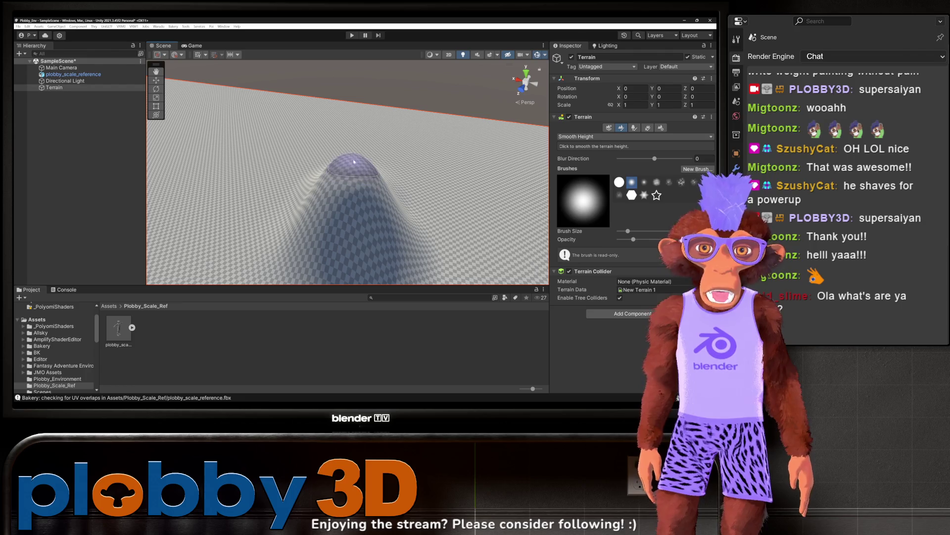
pyautogui.moveTo(345, 169)
pyautogui.mouseDown()
pyautogui.moveTo(372, 218)
pyautogui.moveTo(392, 150)
pyautogui.mouseUp()
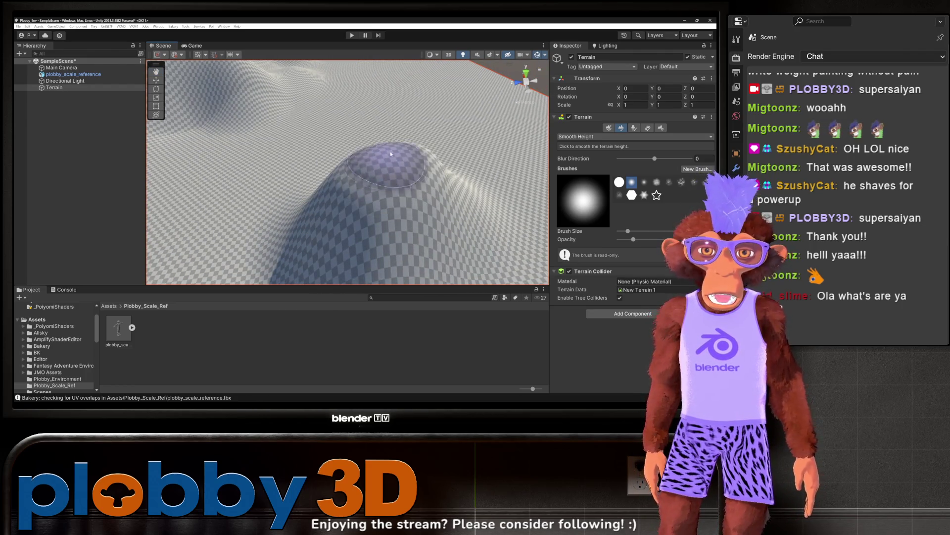
pyautogui.moveTo(392, 167)
pyautogui.mouseDown()
pyautogui.moveTo(314, 165)
pyautogui.moveTo(403, 251)
pyautogui.moveTo(278, 142)
pyautogui.moveTo(367, 148)
pyautogui.moveTo(275, 176)
pyautogui.moveTo(257, 208)
pyautogui.moveTo(267, 226)
pyautogui.moveTo(314, 227)
pyautogui.moveTo(339, 187)
pyautogui.moveTo(379, 62)
pyautogui.moveTo(333, 149)
pyautogui.moveTo(396, 205)
pyautogui.mouseUp()
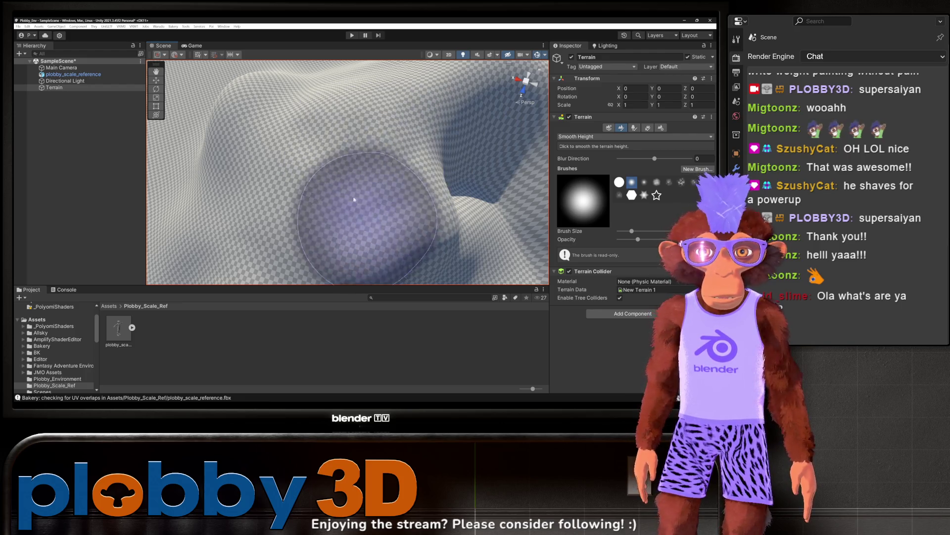
pyautogui.moveTo(365, 199); pyautogui.dragTo(415, 52)
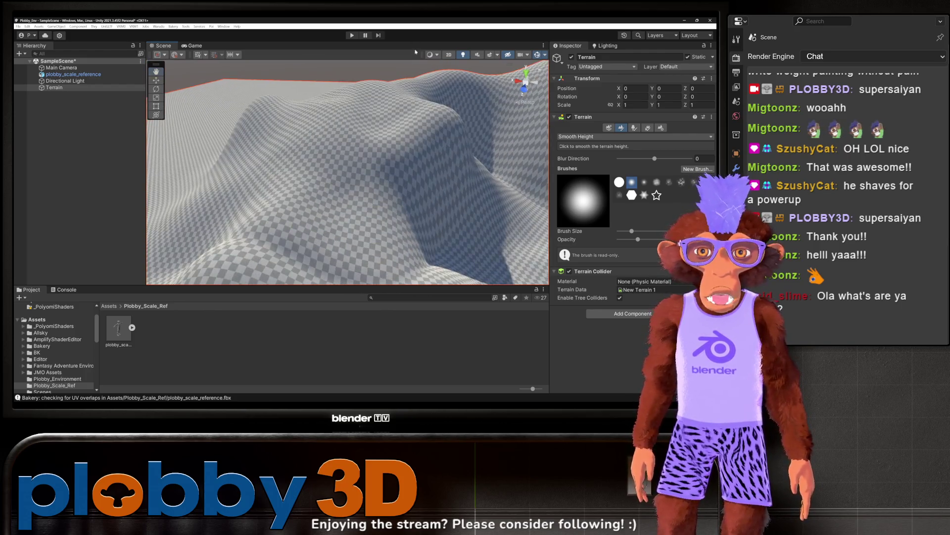
# Orbit and zoom across the smoothed hills to inspect their slopes
pyautogui.moveTo(376, 161)
pyautogui.mouseDown()
pyautogui.moveTo(353, 203)
pyautogui.moveTo(417, 228)
pyautogui.moveTo(336, 184)
pyautogui.mouseUp()
pyautogui.moveTo(638, 239); pyautogui.dragTo(657, 239)
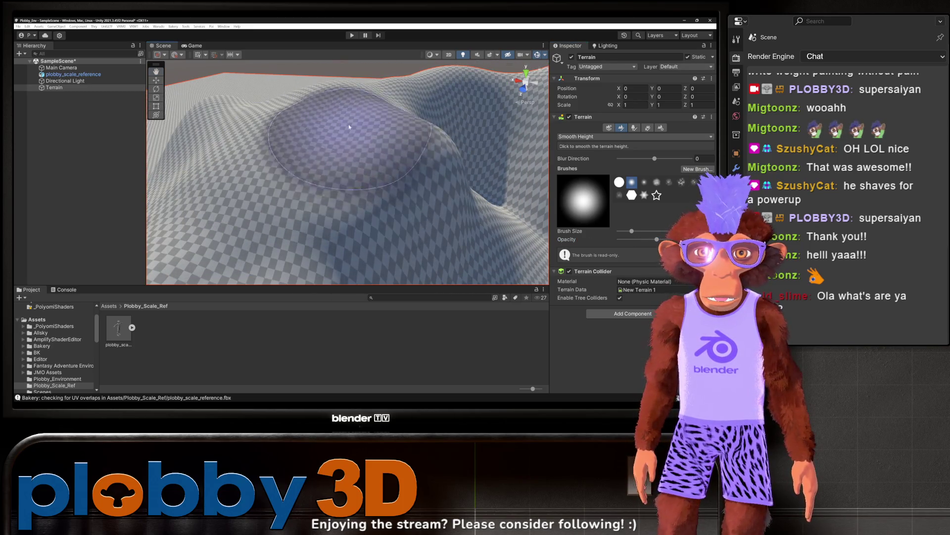
pyautogui.moveTo(352, 111)
pyautogui.mouseDown()
pyautogui.moveTo(329, 146)
pyautogui.moveTo(334, 186)
pyautogui.moveTo(318, 163)
pyautogui.moveTo(322, 213)
pyautogui.moveTo(329, 165)
pyautogui.moveTo(340, 162)
pyautogui.moveTo(275, 97)
pyautogui.mouseUp()
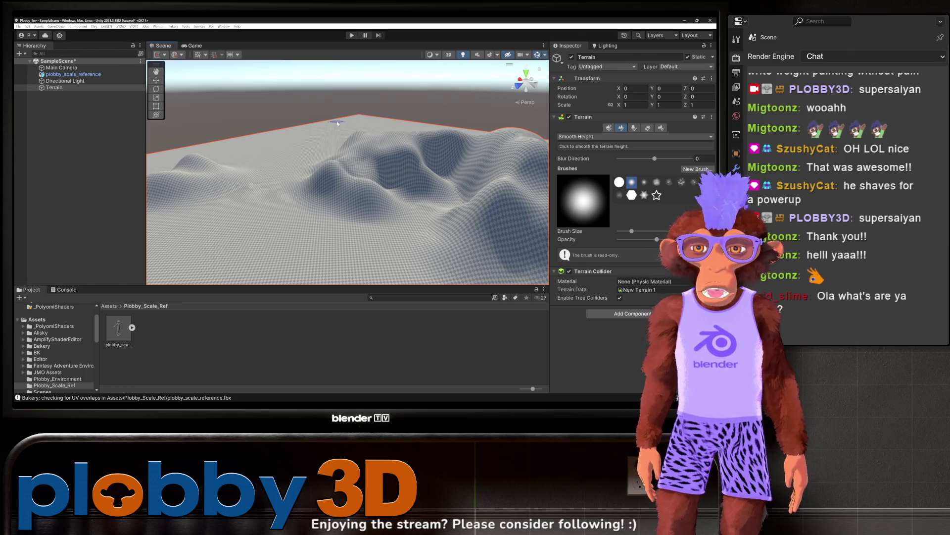
pyautogui.moveTo(441, 165); pyautogui.dragTo(364, 196)
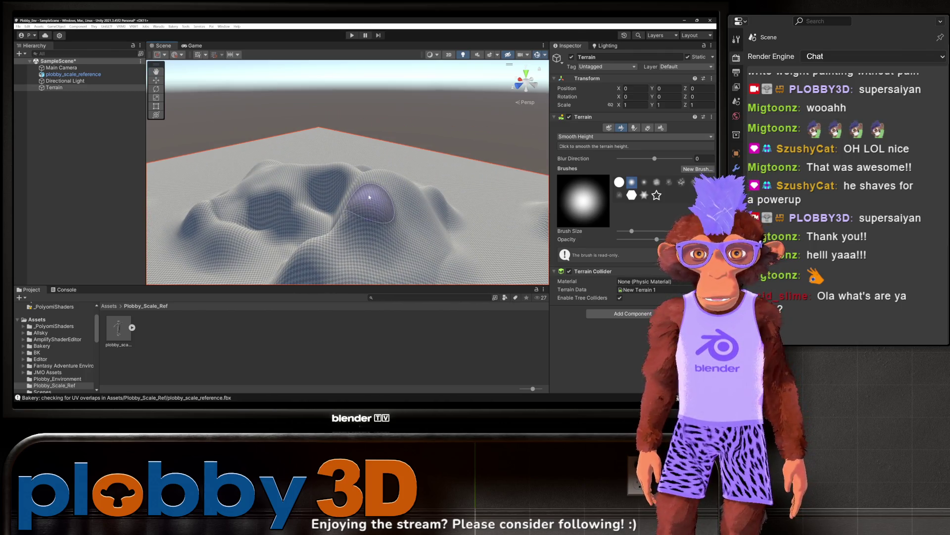
pyautogui.scroll(5, 382, 158)
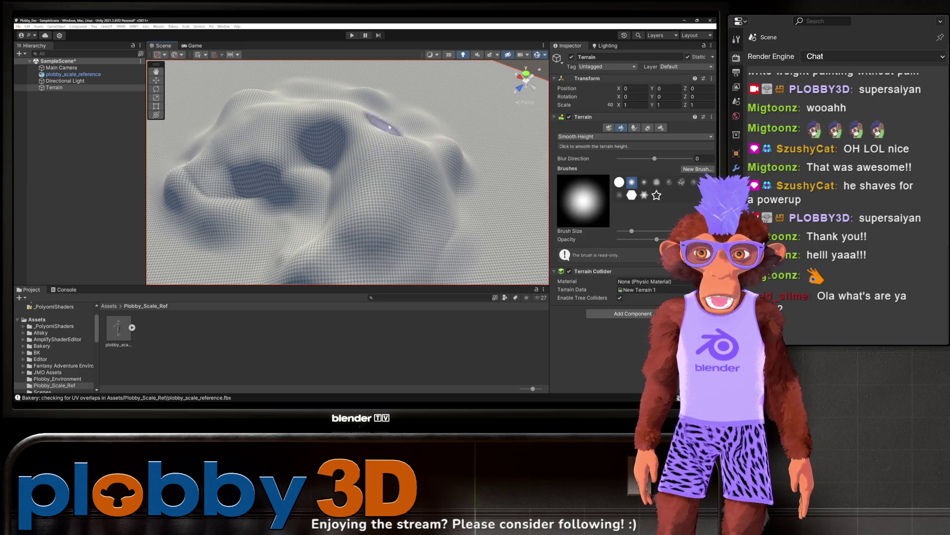
pyautogui.moveTo(379, 169)
pyautogui.mouseDown()
pyautogui.moveTo(469, 246)
pyautogui.moveTo(304, 191)
pyautogui.moveTo(386, 142)
pyautogui.moveTo(366, 129)
pyautogui.moveTo(345, 139)
pyautogui.mouseUp()
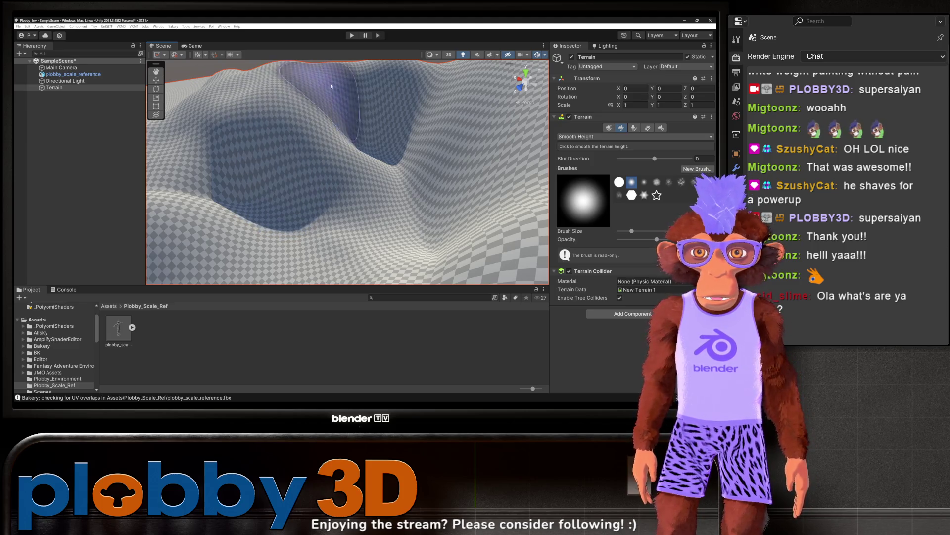
# Frame the whole terrain, view it from low angles, then switch to Blender
pyautogui.press('f')
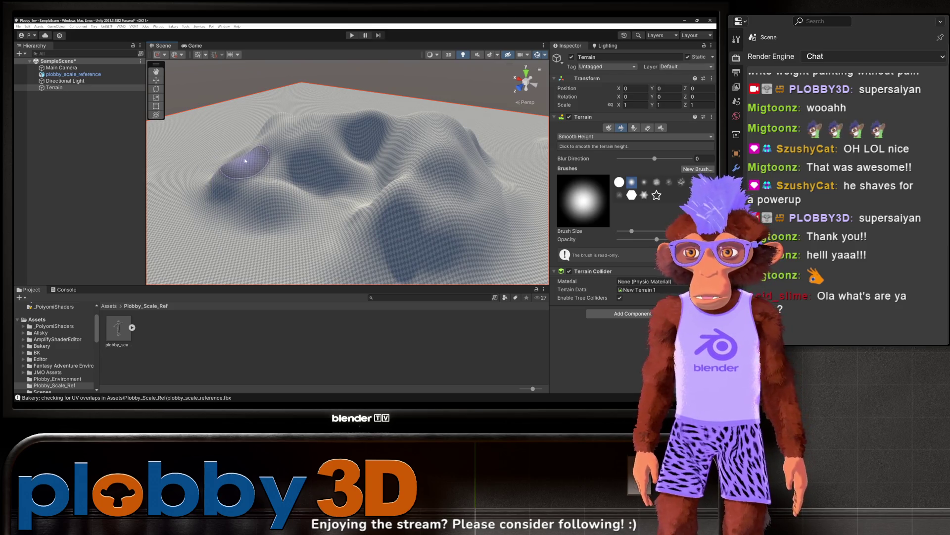
pyautogui.scroll(-5, 307, 165)
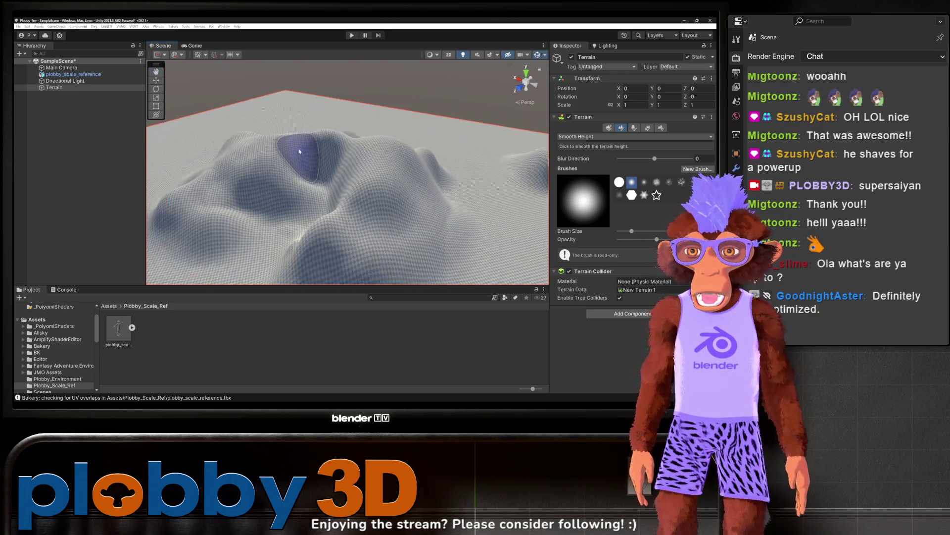
pyautogui.scroll(5, 329, 170)
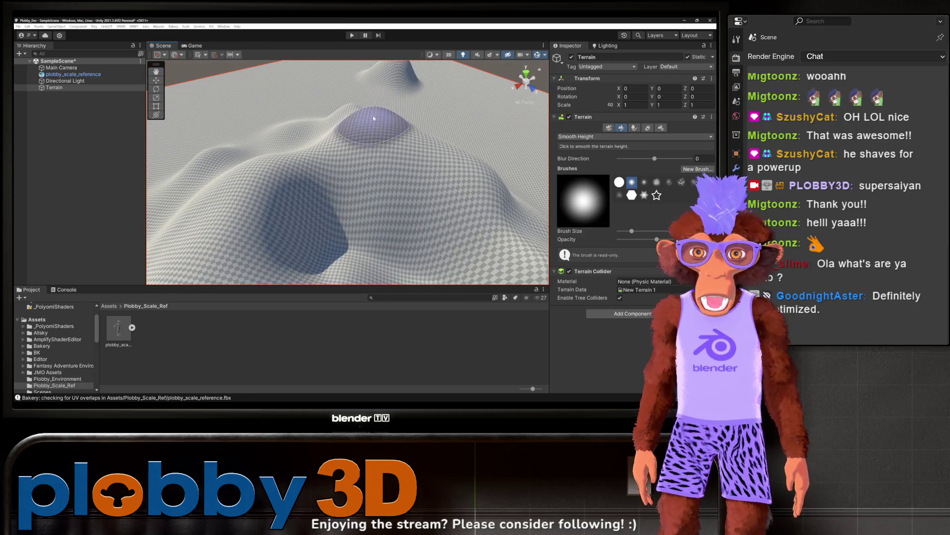
pyautogui.scroll(5, 380, 138)
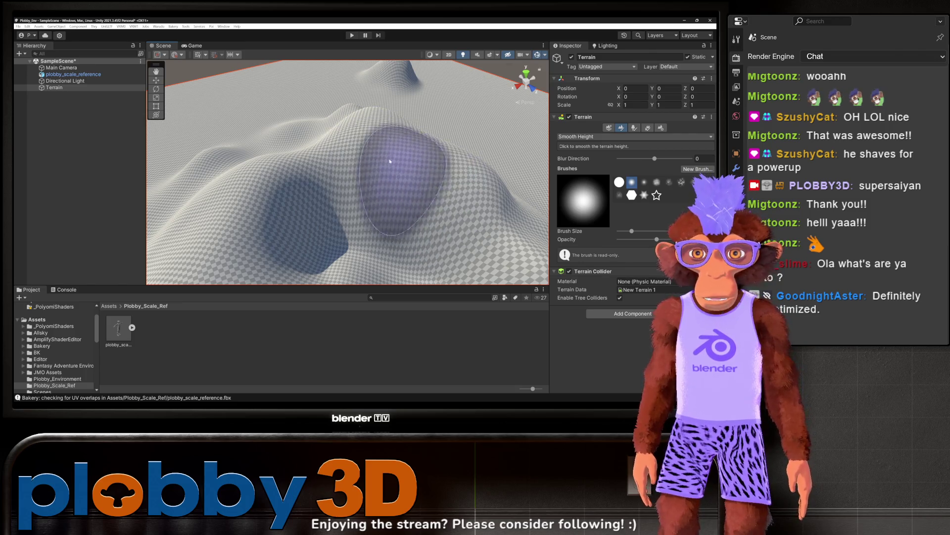
pyautogui.moveTo(339, 158)
pyautogui.mouseDown()
pyautogui.moveTo(304, 149)
pyautogui.moveTo(370, 184)
pyautogui.mouseUp()
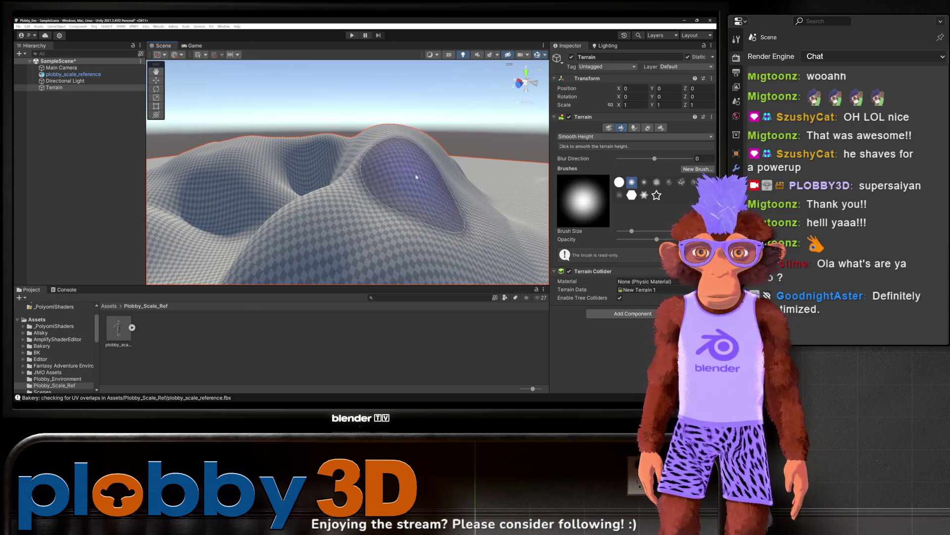
pyautogui.moveTo(403, 166)
pyautogui.mouseDown()
pyautogui.moveTo(308, 185)
pyautogui.moveTo(357, 149)
pyautogui.mouseUp()
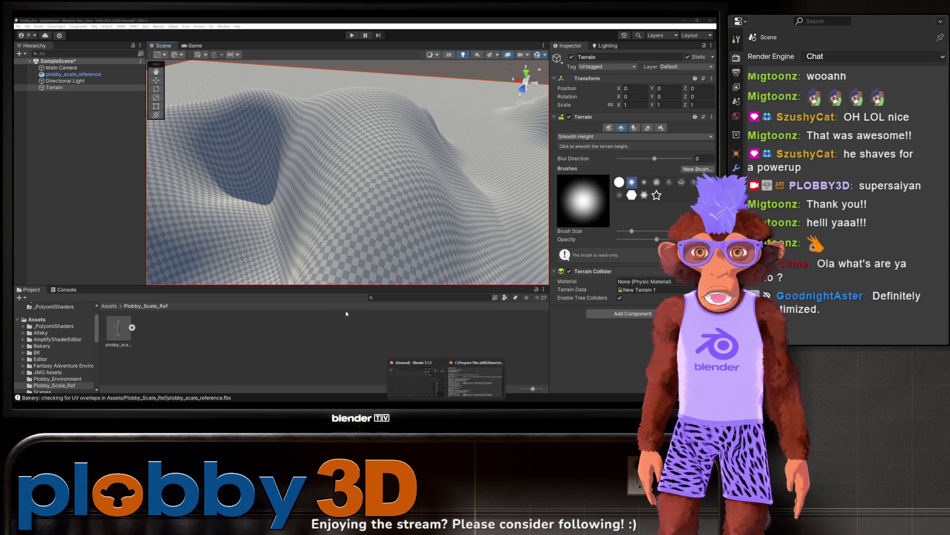
pyautogui.click(423, 381)
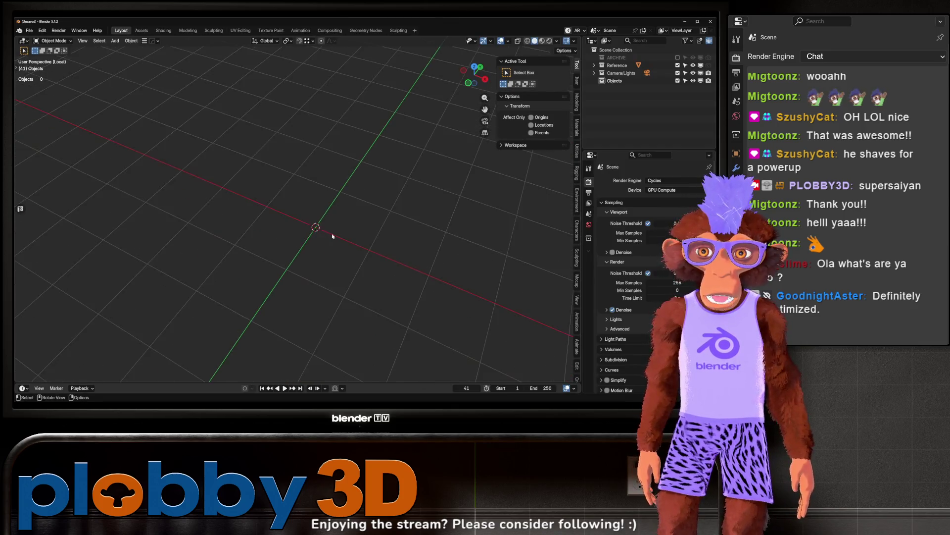
# Add a Landscape mesh and apply the mesa preset
pyautogui.hotkey('shift', 'a')
pyautogui.moveTo(294, 207)
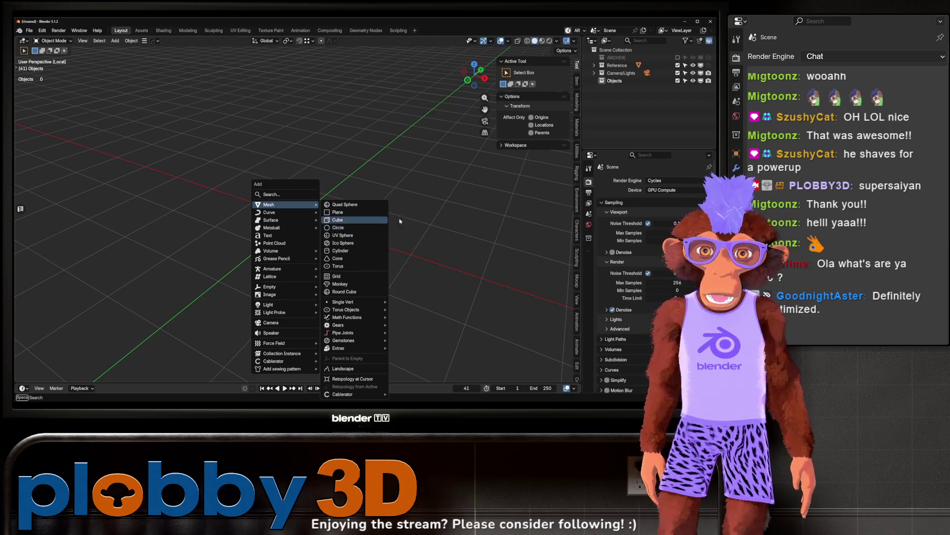
pyautogui.click(343, 370)
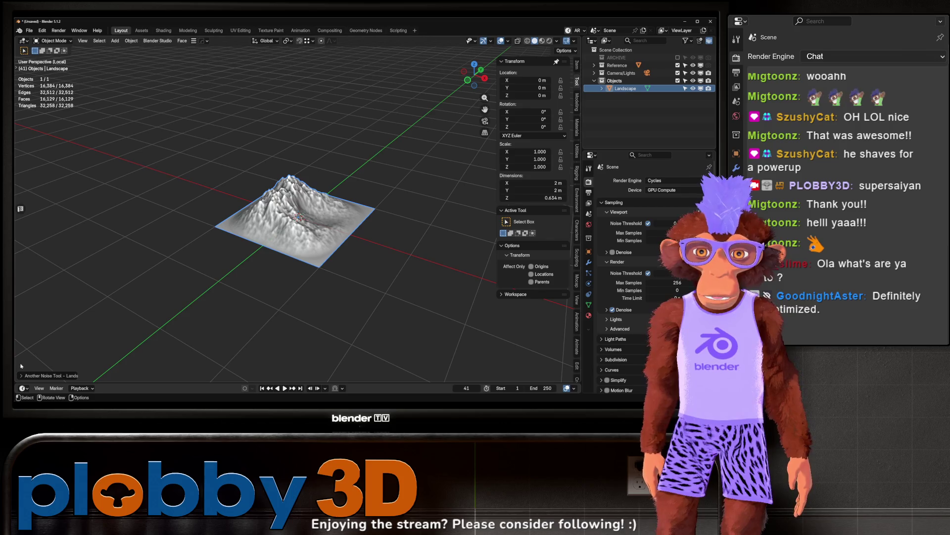
pyautogui.click(26, 376)
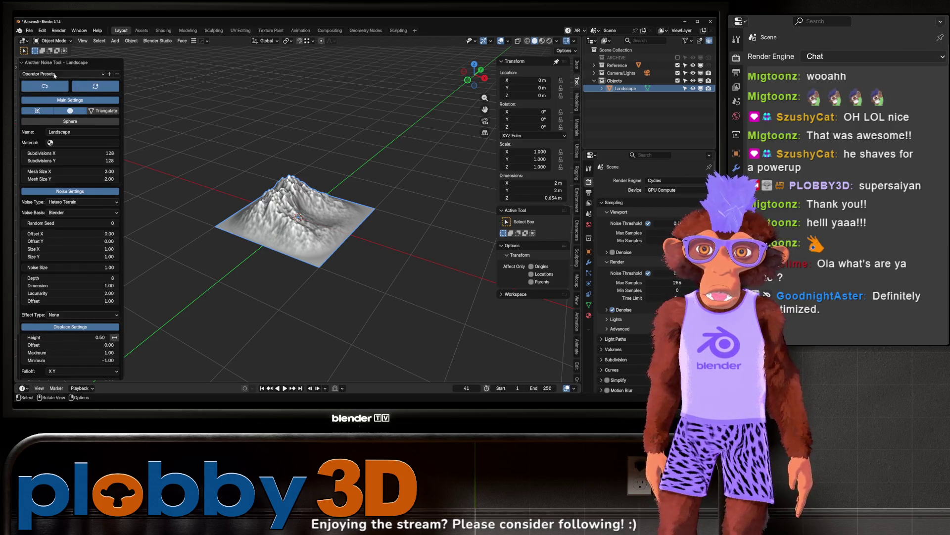
pyautogui.click(55, 74)
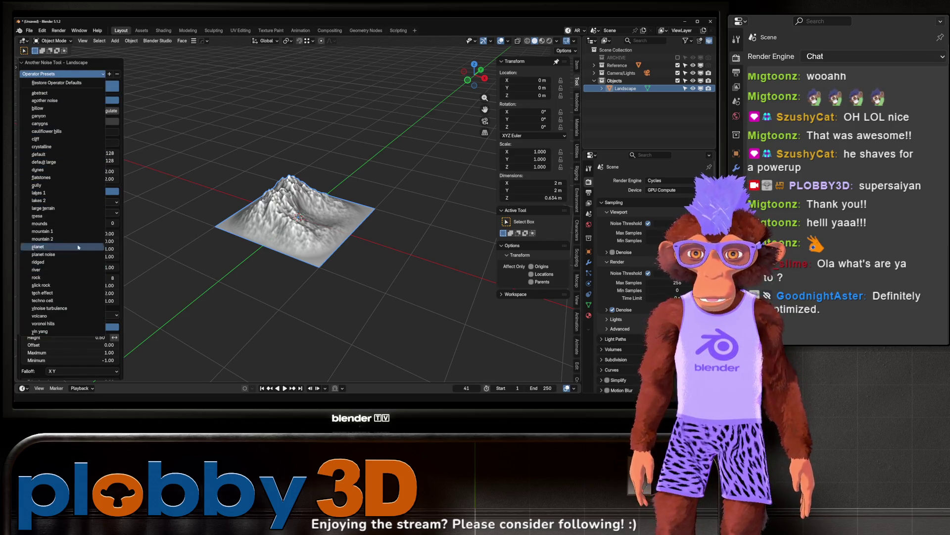
pyautogui.click(63, 219)
pyautogui.scroll(5, 357, 165)
pyautogui.rightClick(284, 207)
pyautogui.press('Escape')
pyautogui.scroll(-10, 357, 165)
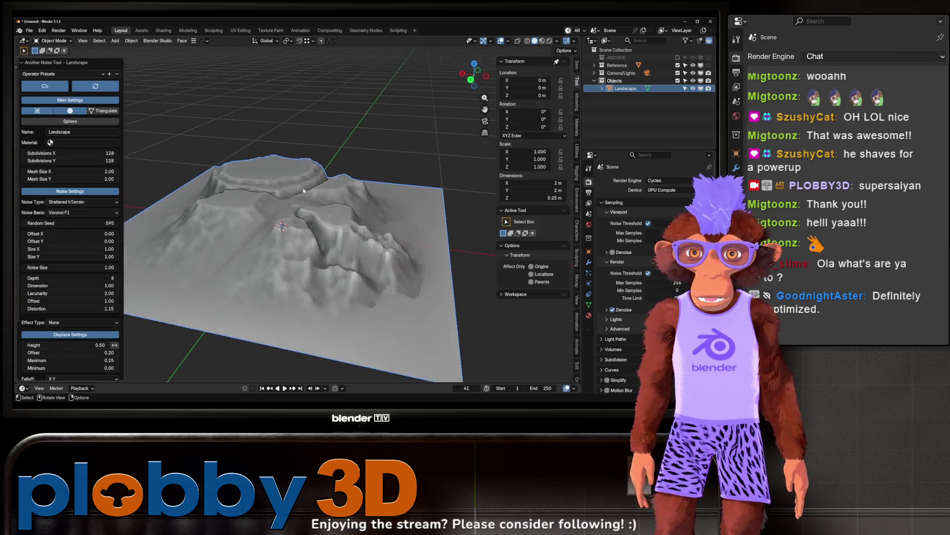
# Scale the landscape up to 11.474 and enter Sculpt Mode
pyautogui.press('s')
pyautogui.click(131, 131)
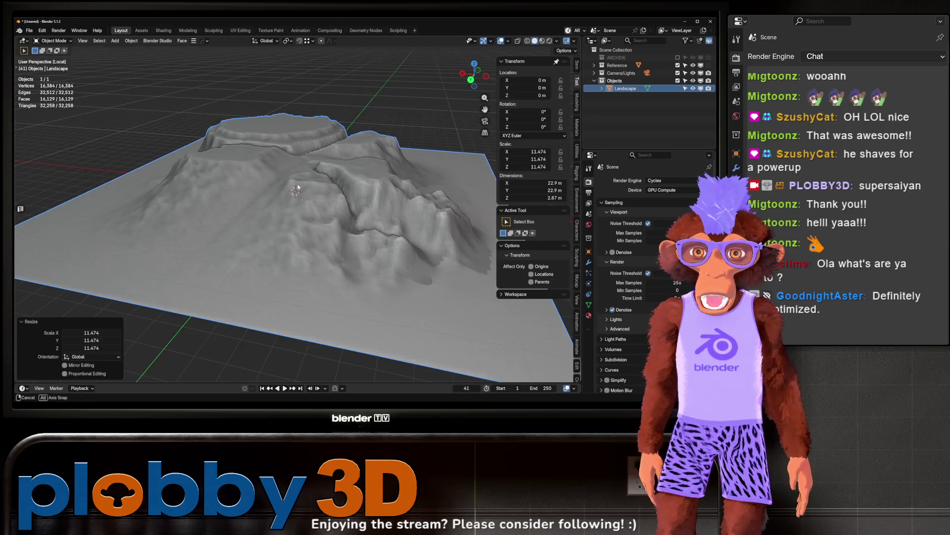
pyautogui.scroll(-5, 297, 190)
pyautogui.hotkey('ctrl', 'Tab')
pyautogui.scroll(5, 281, 196)
pyautogui.press('h')
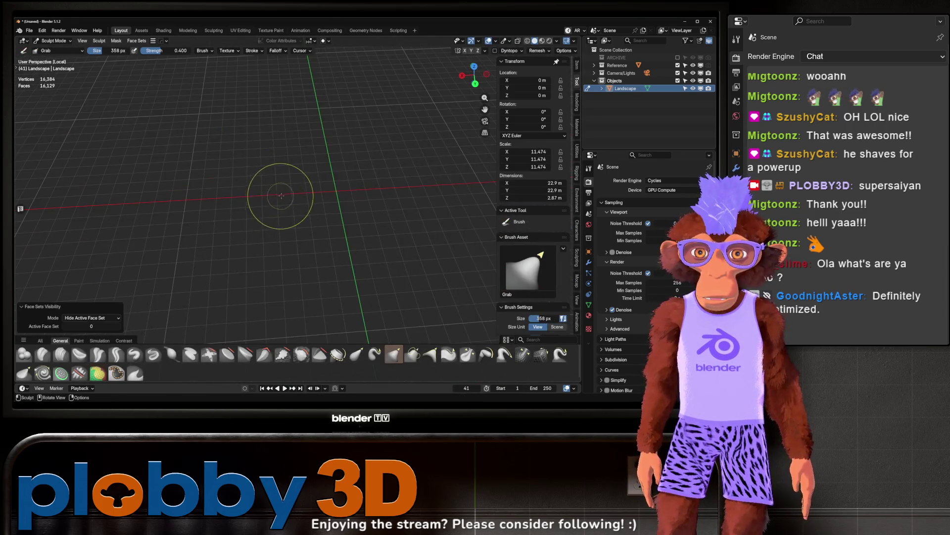
pyautogui.hotkey('alt', 'h')
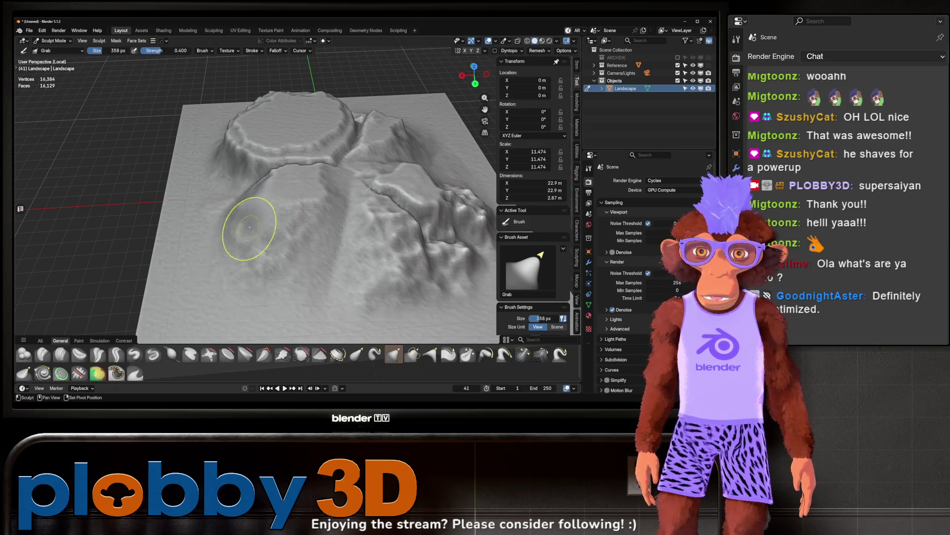
pyautogui.moveTo(247, 214)
pyautogui.mouseDown()
pyautogui.moveTo(223, 201)
pyautogui.moveTo(259, 180)
pyautogui.mouseUp()
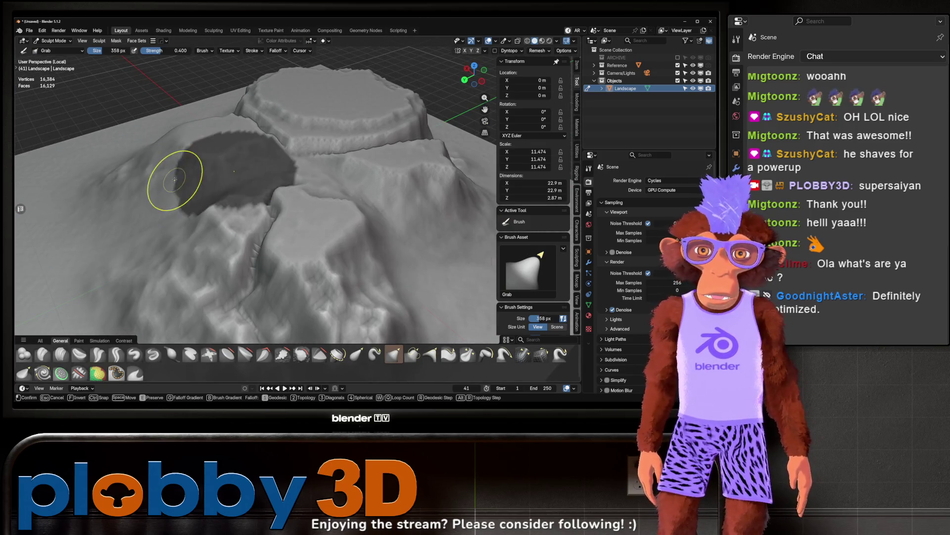
pyautogui.hotkey('ctrl', 'Tab')
pyautogui.click(229, 185)
pyautogui.scroll(-5, 257, 187)
pyautogui.hotkey('shift', 'a')
pyautogui.moveTo(225, 164)
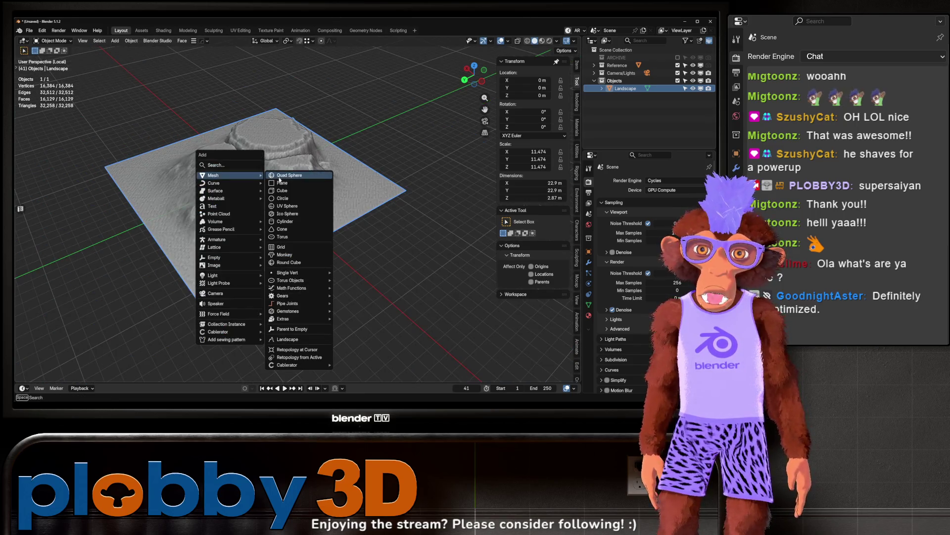
pyautogui.click(294, 173)
pyautogui.click(200, 133)
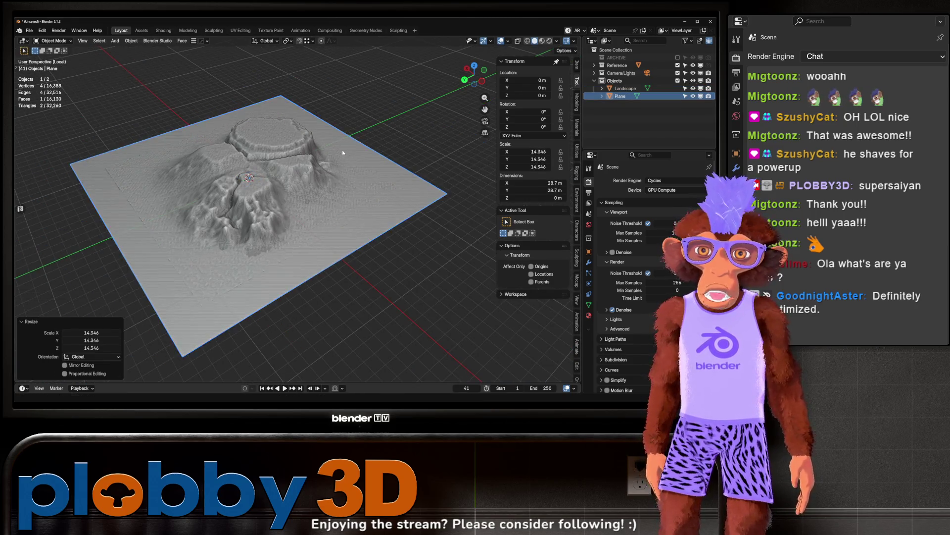
pyautogui.moveTo(207, 149); pyautogui.dragTo(213, 109)
pyautogui.press('g')
pyautogui.press('z')
pyautogui.click(378, 328)
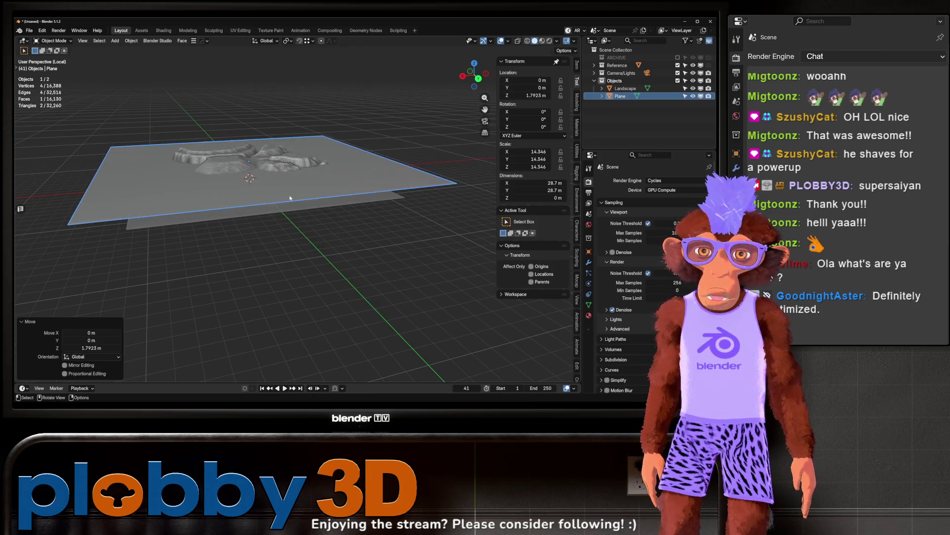
pyautogui.scroll(6, 240, 142)
pyautogui.moveTo(239, 142)
pyautogui.mouseDown()
pyautogui.moveTo(186, 220)
pyautogui.moveTo(170, 223)
pyautogui.moveTo(225, 172)
pyautogui.mouseUp()
pyautogui.click(224, 172)
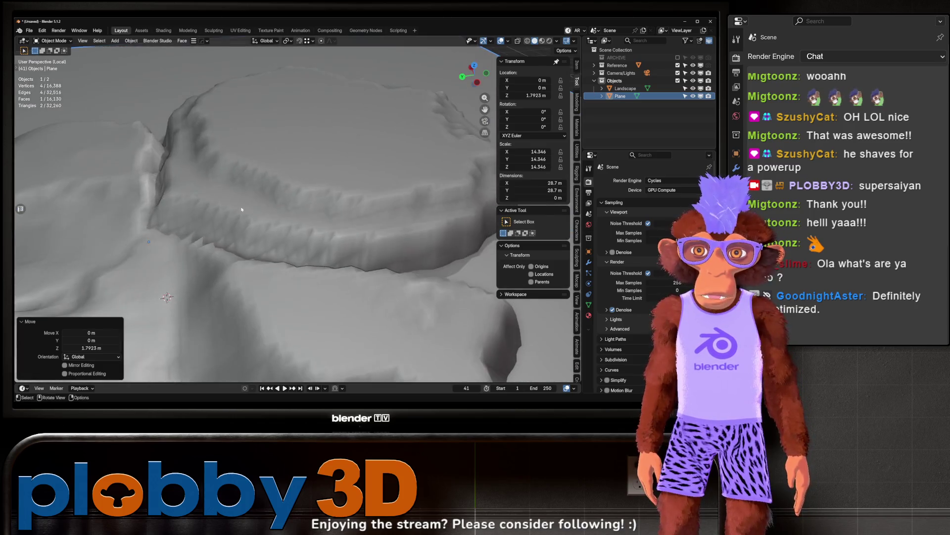
pyautogui.press('Tab')
pyautogui.press('Tab')
pyautogui.moveTo(248, 218)
pyautogui.mouseDown()
pyautogui.moveTo(236, 215)
pyautogui.moveTo(244, 212)
pyautogui.moveTo(248, 248)
pyautogui.moveTo(271, 88)
pyautogui.moveTo(299, 206)
pyautogui.moveTo(288, 335)
pyautogui.moveTo(239, 287)
pyautogui.moveTo(170, 344)
pyautogui.mouseUp()
pyautogui.moveTo(192, 281); pyautogui.dragTo(181, 250)
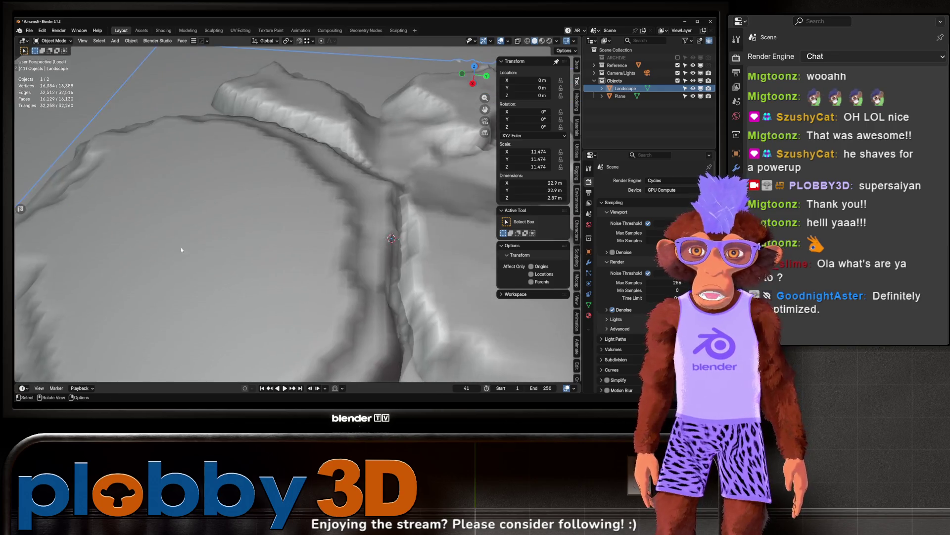
pyautogui.scroll(-5, 181, 250)
pyautogui.scroll(5, 146, 237)
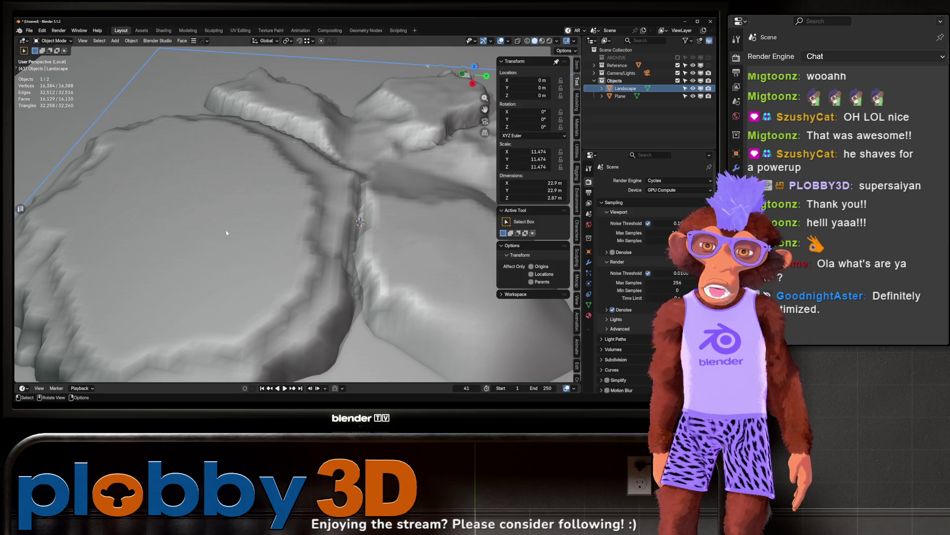
pyautogui.scroll(-4, 226, 233)
pyautogui.moveTo(226, 233)
pyautogui.mouseDown()
pyautogui.moveTo(148, 198)
pyautogui.moveTo(216, 194)
pyautogui.moveTo(190, 197)
pyautogui.mouseUp()
pyautogui.scroll(4, 147, 191)
pyautogui.scroll(-4, 229, 201)
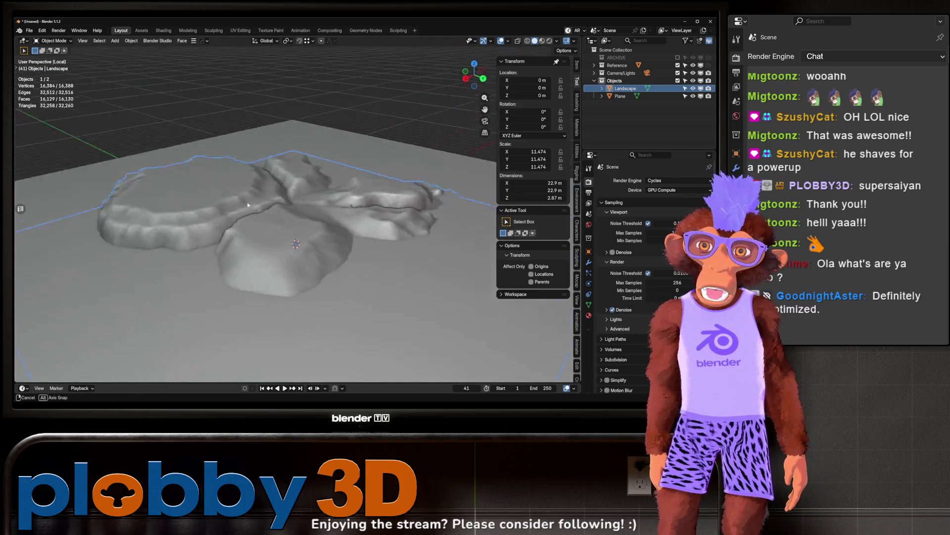
pyautogui.scroll(2, 190, 198)
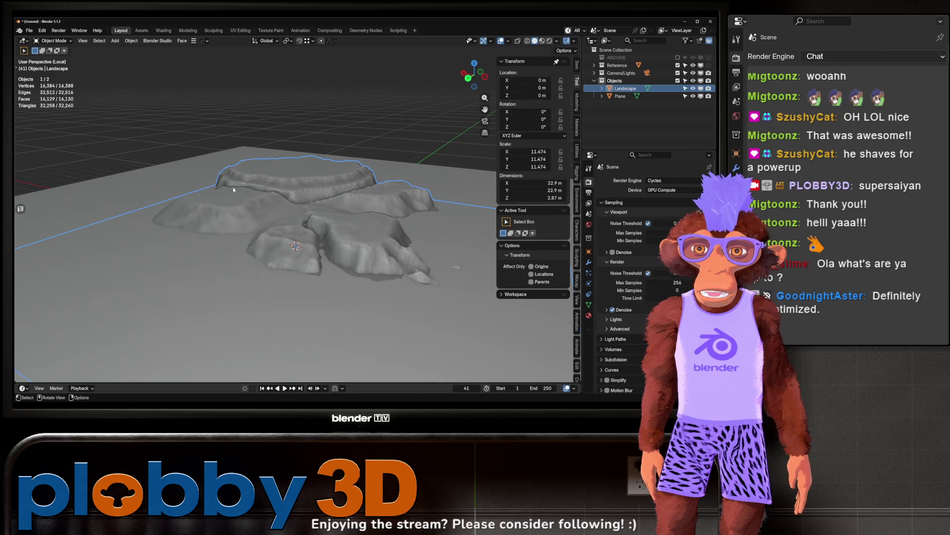
pyautogui.scroll(4, 234, 190)
pyautogui.press('Tab')
pyautogui.press('Tab')
# Add a cylinder, shrink it, raise it above the landscape and stretch it taller along Z
pyautogui.hotkey('shift', 'a')
pyautogui.moveTo(208, 201)
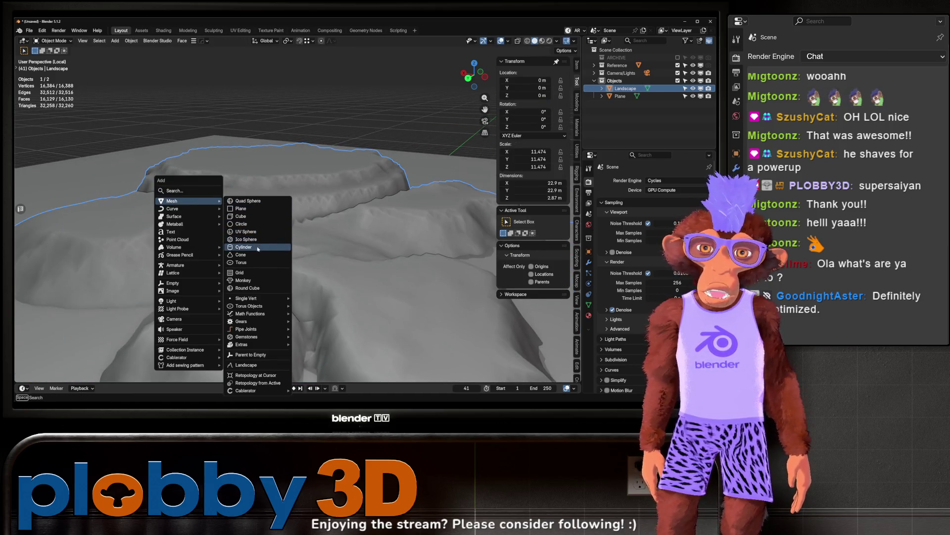
pyautogui.click(258, 248)
pyautogui.press('s')
pyautogui.press('Return')
pyautogui.press('s')
pyautogui.press('z')
pyautogui.press('Return')
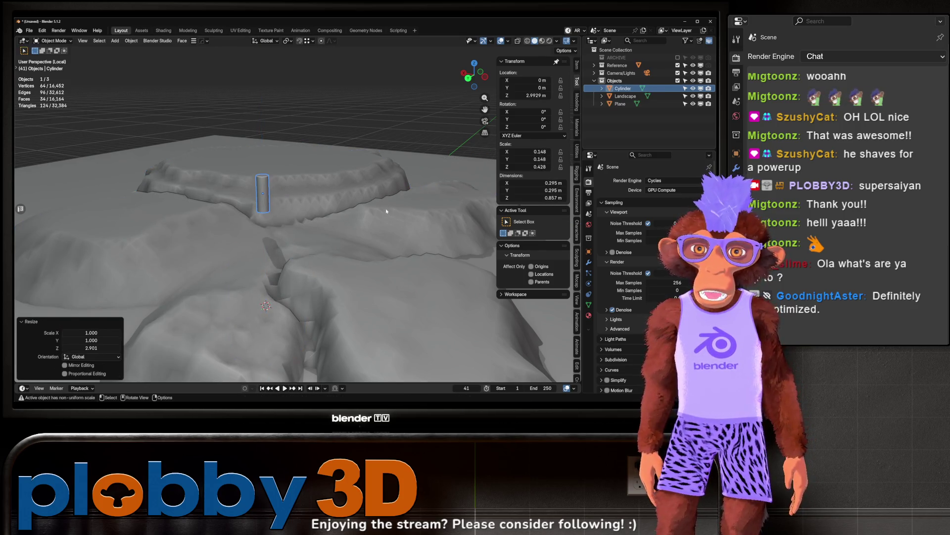
# Apply rotation and scale to the cylinder, then check its bottom cap face in isolated Edit Mode
pyautogui.hotkey('ctrl', 'a')
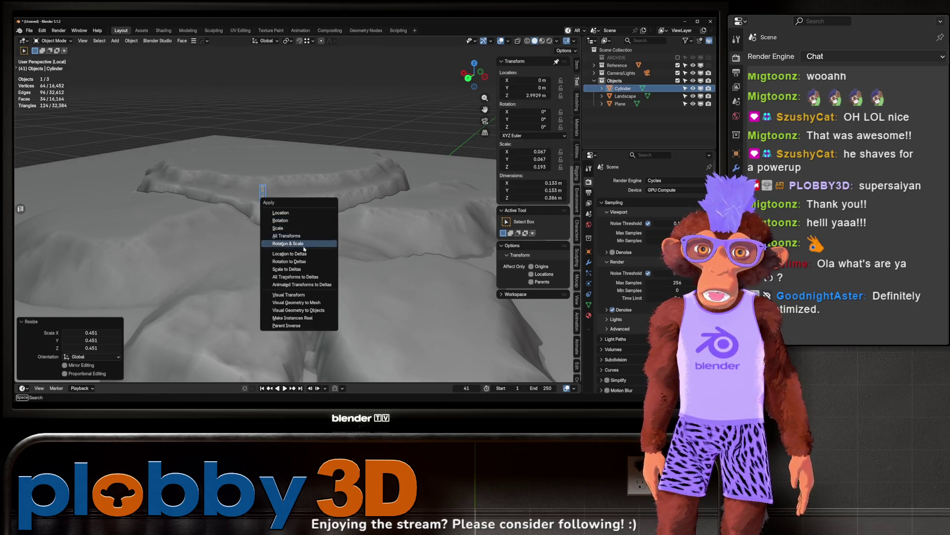
pyautogui.click(304, 249)
pyautogui.press('KP_Decimal')
pyautogui.press('Tab')
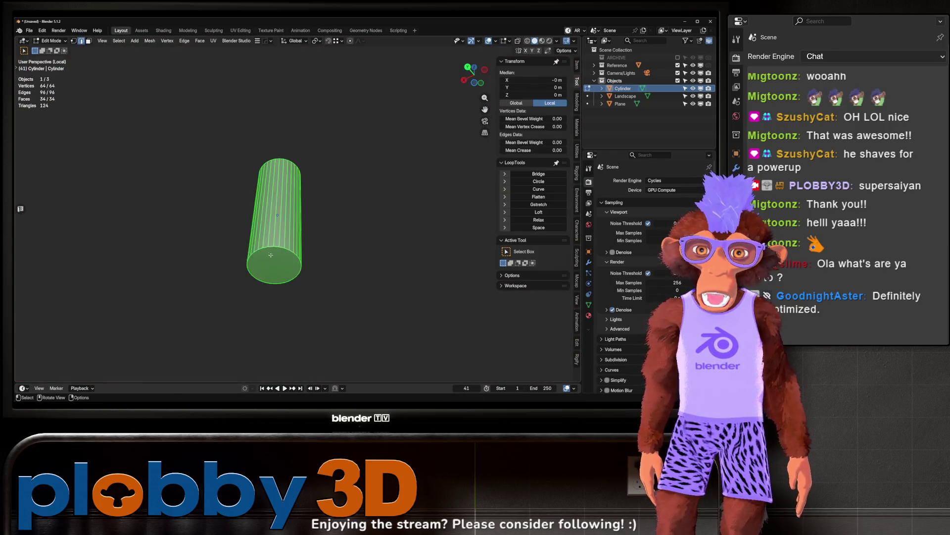
pyautogui.press('3')
pyautogui.click(270, 255)
pyautogui.press('q')
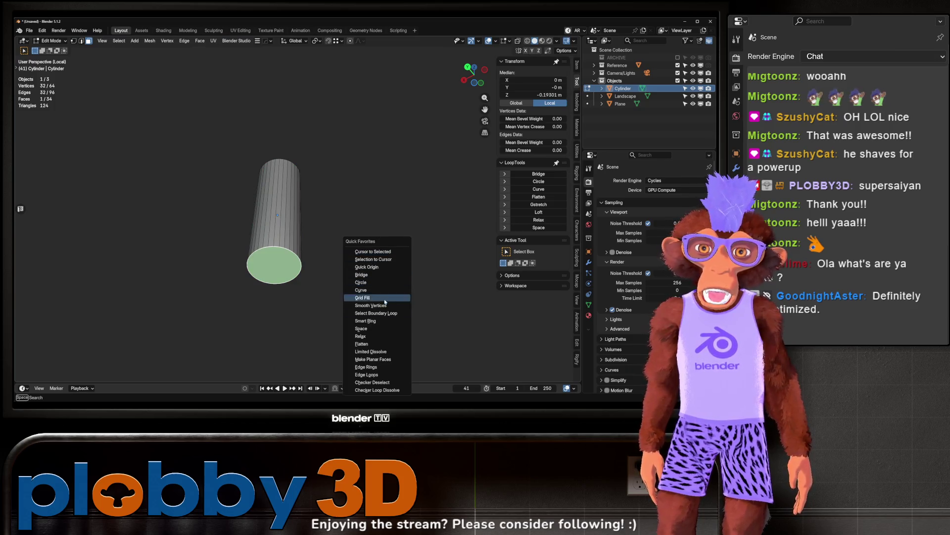
pyautogui.click(384, 267)
pyautogui.press('Tab')
pyautogui.press('KP_Divide')
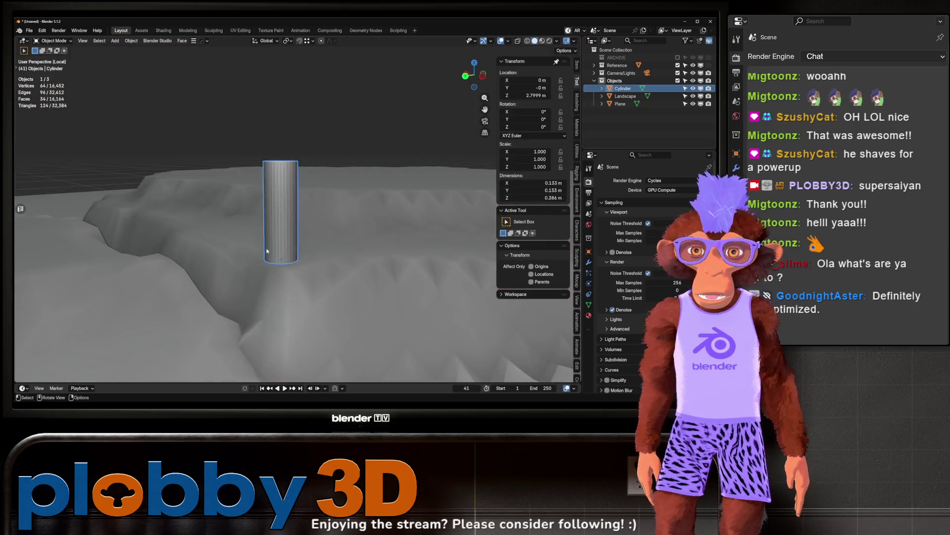
# Pan the view back over the landscape and bring up the Add Modifier list
pyautogui.scroll(4, 276, 232)
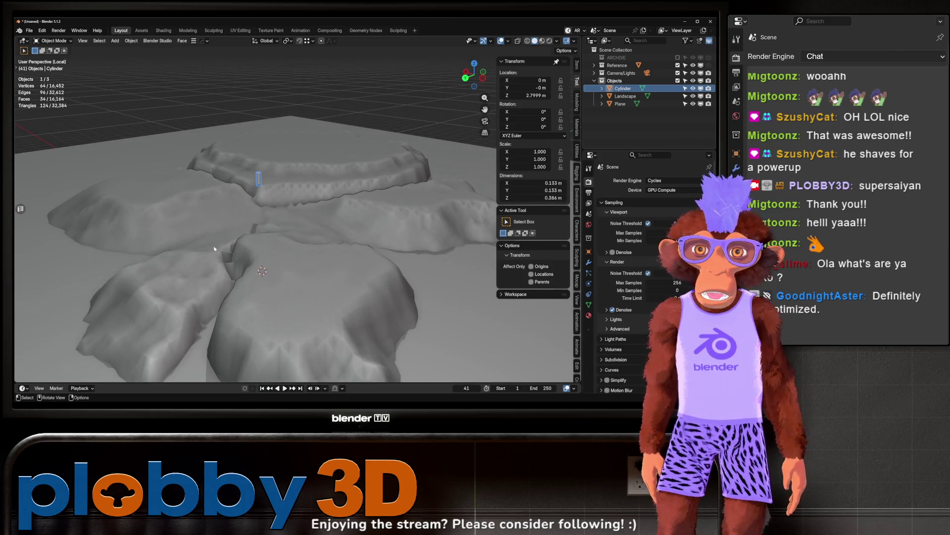
pyautogui.moveTo(250, 227); pyautogui.dragTo(235, 236)
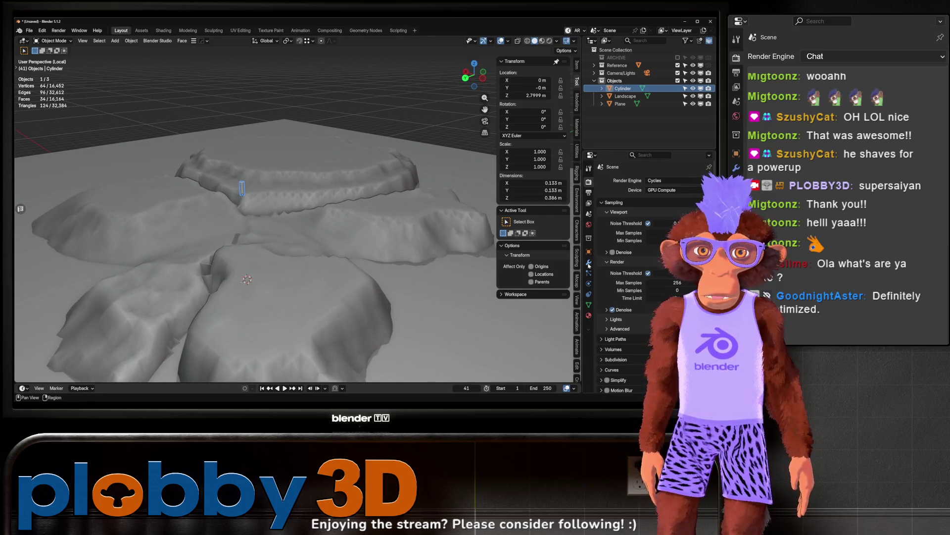
pyautogui.click(632, 180)
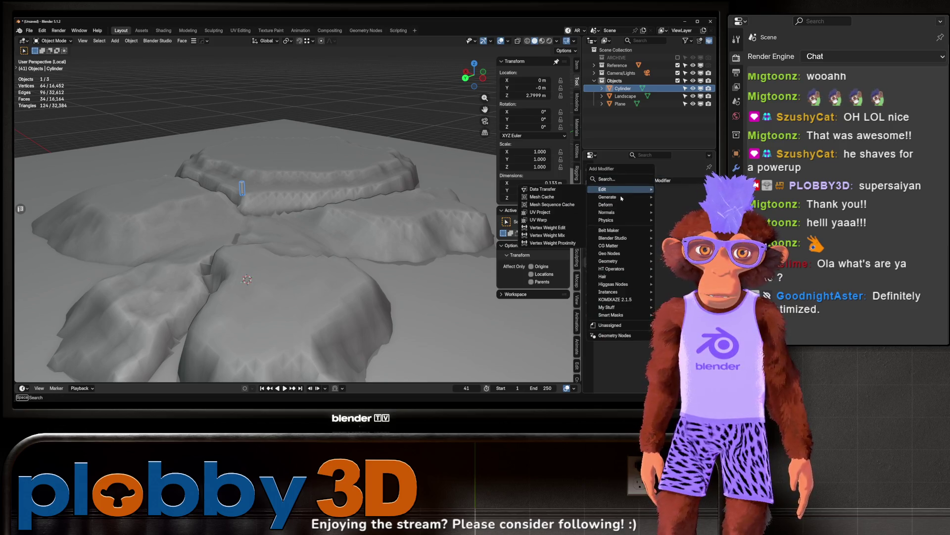
# Try a Scatter on Surface modifier on the cylinder, raise its density, then remove it
pyautogui.moveTo(622, 198)
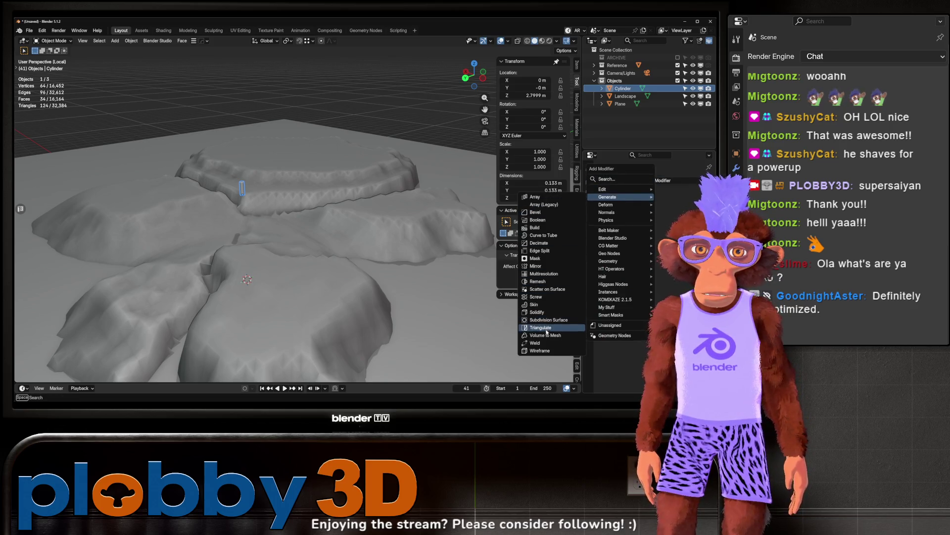
pyautogui.click(547, 290)
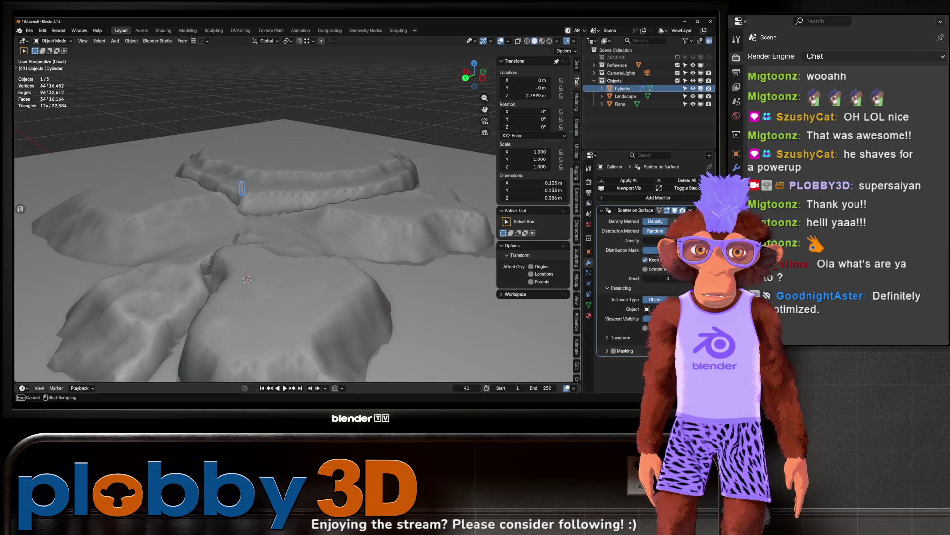
pyautogui.moveTo(655, 240)
pyautogui.mouseDown()
pyautogui.moveTo(666, 240)
pyautogui.moveTo(651, 240)
pyautogui.mouseUp()
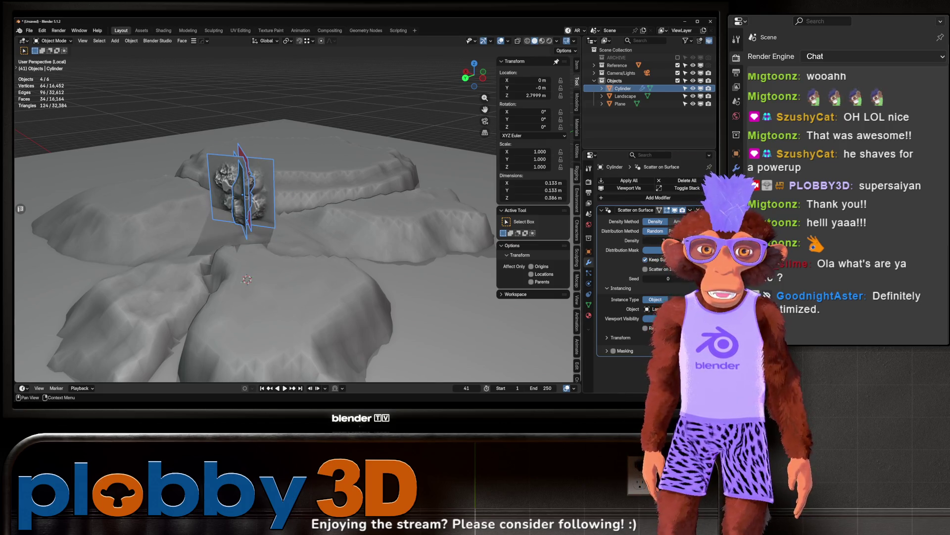
pyautogui.hotkey('ctrl', 'x')
# Add a Scatter on Surface modifier to the Landscape with the Cylinder as instance object
pyautogui.click(625, 96)
pyautogui.click(654, 181)
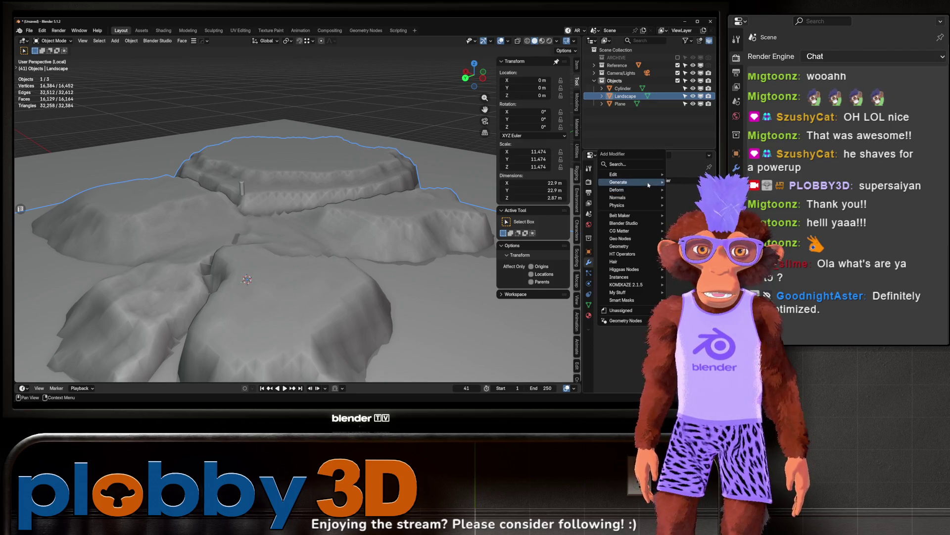
pyautogui.moveTo(645, 192)
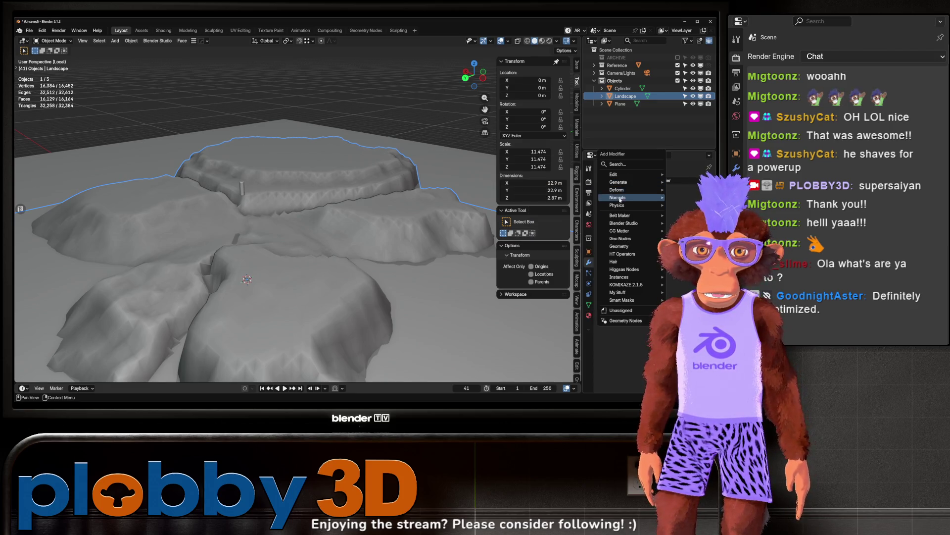
pyautogui.click(557, 274)
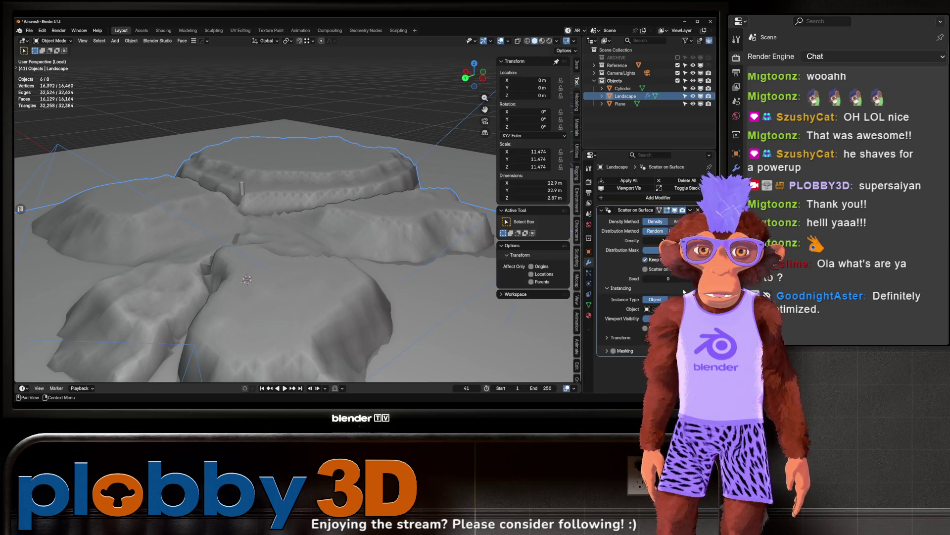
pyautogui.click(243, 183)
# Apply rotation and scale to both the Cylinder and the Landscape
pyautogui.scroll(-5, 272, 198)
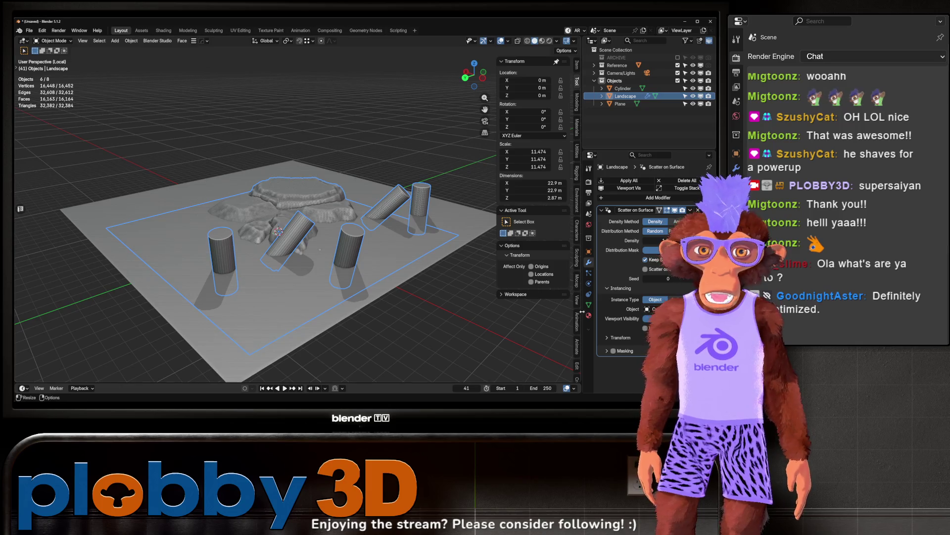
pyautogui.click(278, 201)
pyautogui.hotkey('ctrl', 'a')
pyautogui.click(329, 228)
pyautogui.scroll(3, 298, 258)
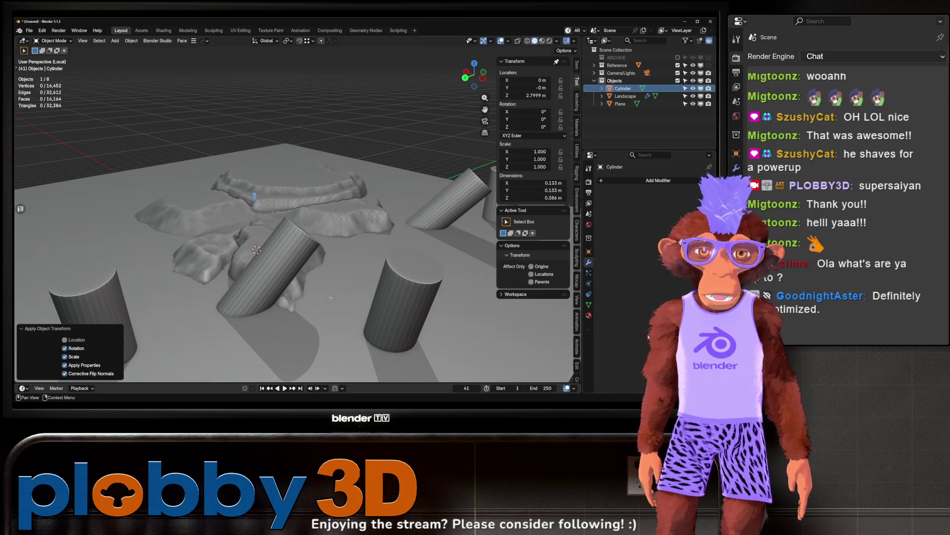
pyautogui.scroll(-3, 339, 310)
pyautogui.click(297, 210)
pyautogui.hotkey('ctrl', 'a')
pyautogui.click(297, 207)
# Orbit low over the terrain to inspect the scattered cylinders and Landscape scatter settings
pyautogui.scroll(5, 297, 207)
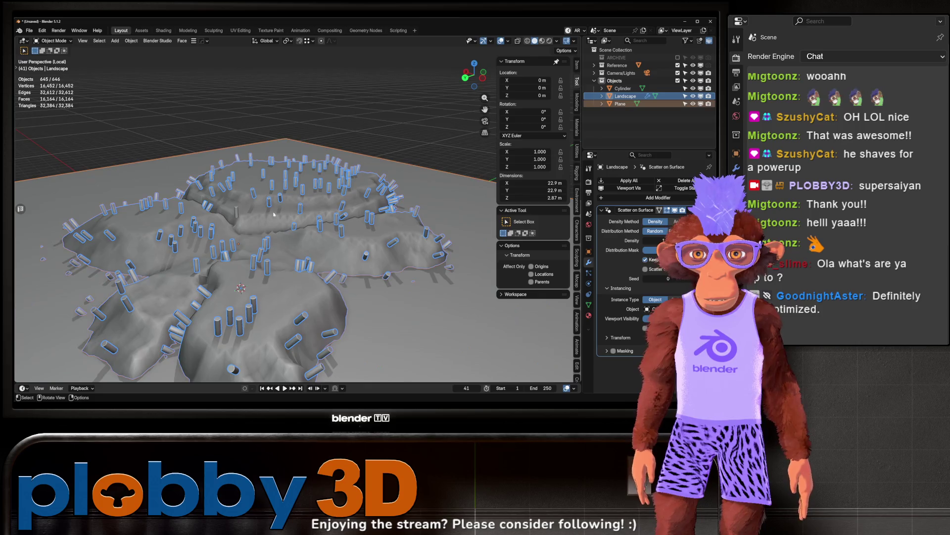
pyautogui.moveTo(262, 346)
pyautogui.mouseDown()
pyautogui.moveTo(272, 359)
pyautogui.moveTo(208, 241)
pyautogui.moveTo(209, 286)
pyautogui.moveTo(239, 311)
pyautogui.mouseUp()
pyautogui.click(313, 300)
pyautogui.scroll(-5, 198, 279)
pyautogui.moveTo(356, 270)
pyautogui.mouseDown()
pyautogui.moveTo(340, 234)
pyautogui.moveTo(288, 226)
pyautogui.moveTo(271, 209)
pyautogui.moveTo(281, 263)
pyautogui.moveTo(259, 173)
pyautogui.mouseUp()
pyautogui.scroll(-5, 322, 240)
# Delete the Landscape object and the ground Plane
pyautogui.press('Delete')
pyautogui.click(303, 246)
pyautogui.press('Delete')
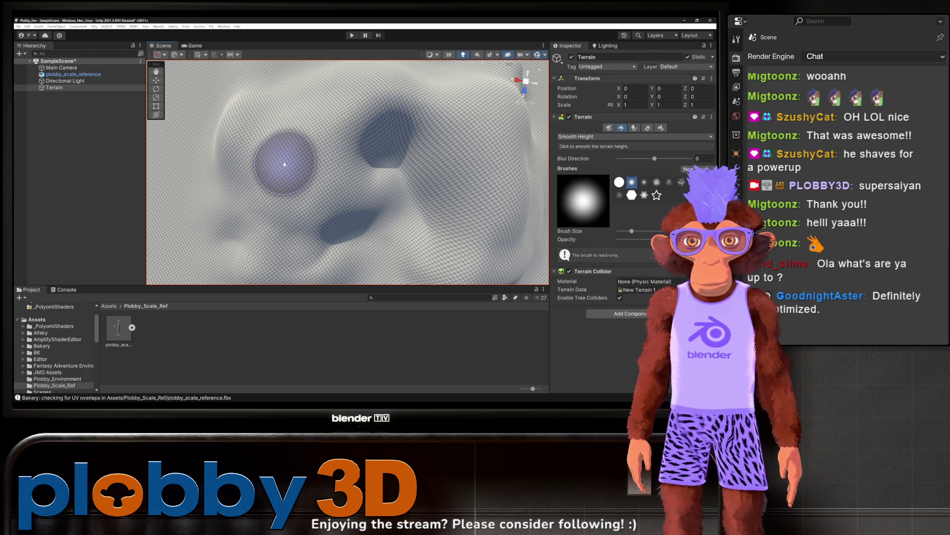
# Paint a Smooth Height stroke over the sculpted bumps, then frame and orbit the terrain
pyautogui.moveTo(283, 162)
pyautogui.mouseDown()
pyautogui.moveTo(251, 191)
pyautogui.moveTo(254, 104)
pyautogui.moveTo(286, 138)
pyautogui.mouseUp()
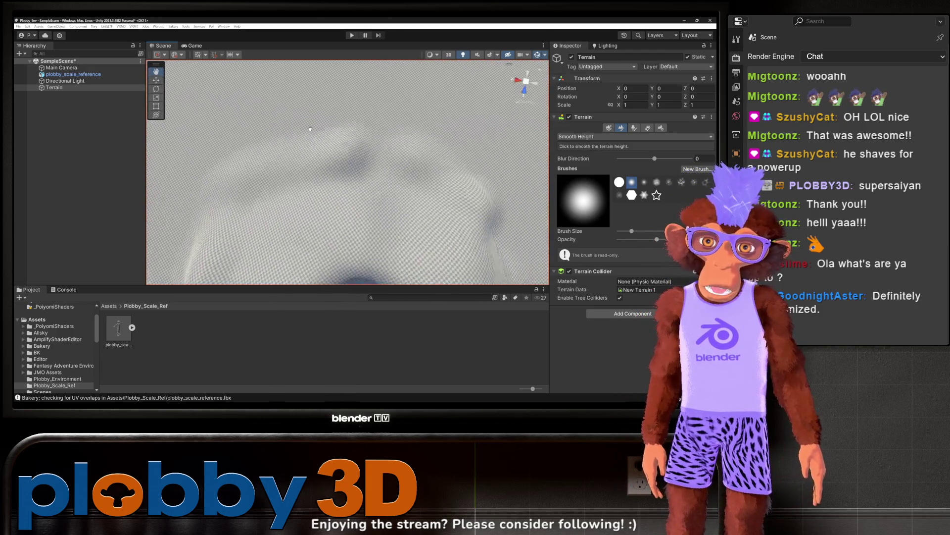
pyautogui.scroll(3, 269, 201)
pyautogui.scroll(3, 269, 200)
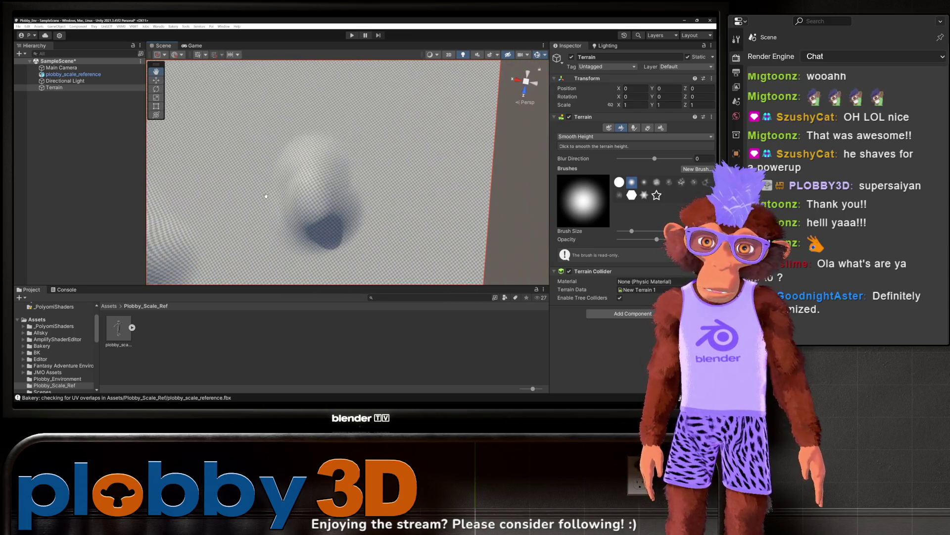
pyautogui.moveTo(311, 167)
pyautogui.mouseDown()
pyautogui.moveTo(308, 214)
pyautogui.moveTo(322, 179)
pyautogui.moveTo(342, 177)
pyautogui.moveTo(328, 126)
pyautogui.moveTo(318, 159)
pyautogui.moveTo(294, 142)
pyautogui.moveTo(290, 163)
pyautogui.moveTo(317, 146)
pyautogui.moveTo(277, 158)
pyautogui.moveTo(290, 182)
pyautogui.mouseUp()
pyautogui.press('f')
pyautogui.scroll(5, 310, 183)
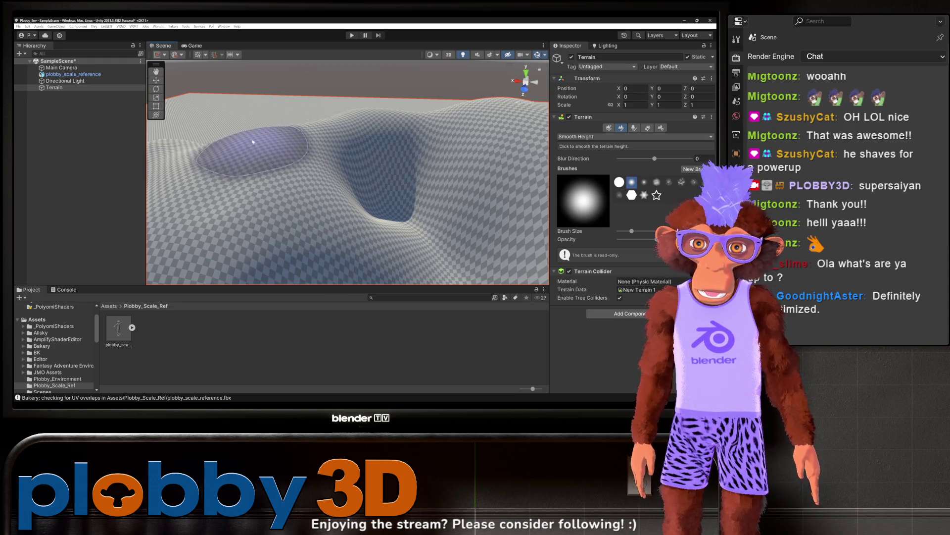
pyautogui.moveTo(371, 159)
pyautogui.mouseDown()
pyautogui.moveTo(328, 165)
pyautogui.moveTo(334, 146)
pyautogui.moveTo(338, 158)
pyautogui.moveTo(354, 152)
pyautogui.moveTo(361, 127)
pyautogui.moveTo(324, 133)
pyautogui.mouseUp()
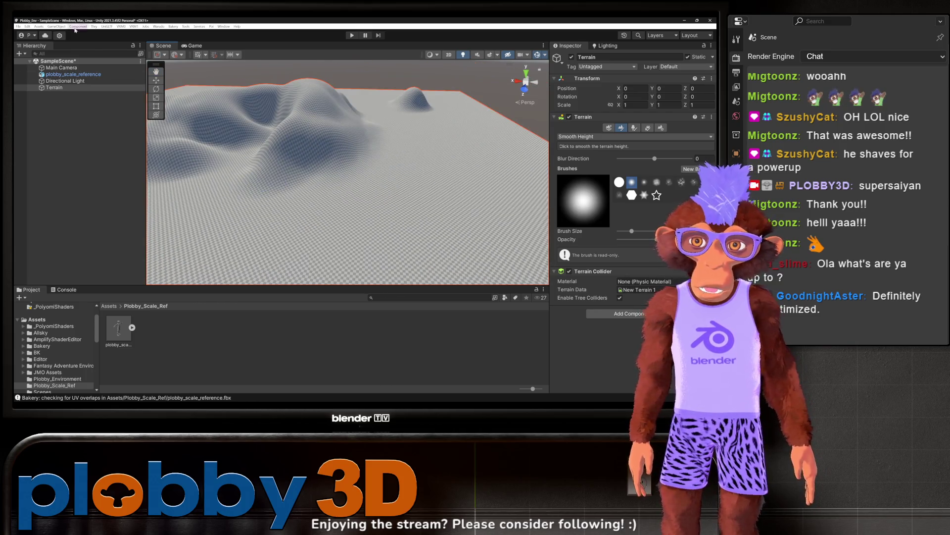
# Create a 3D Plane, switch to a top-down view and select the Plane
pyautogui.click(23, 54)
pyautogui.moveTo(74, 80)
pyautogui.click(101, 106)
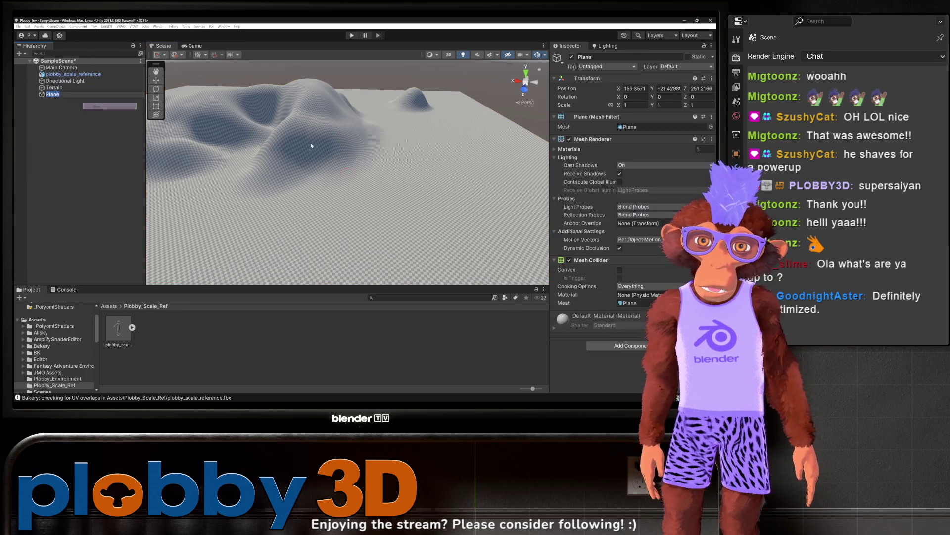
pyautogui.scroll(-10, 311, 148)
pyautogui.moveTo(310, 160); pyautogui.dragTo(319, 179)
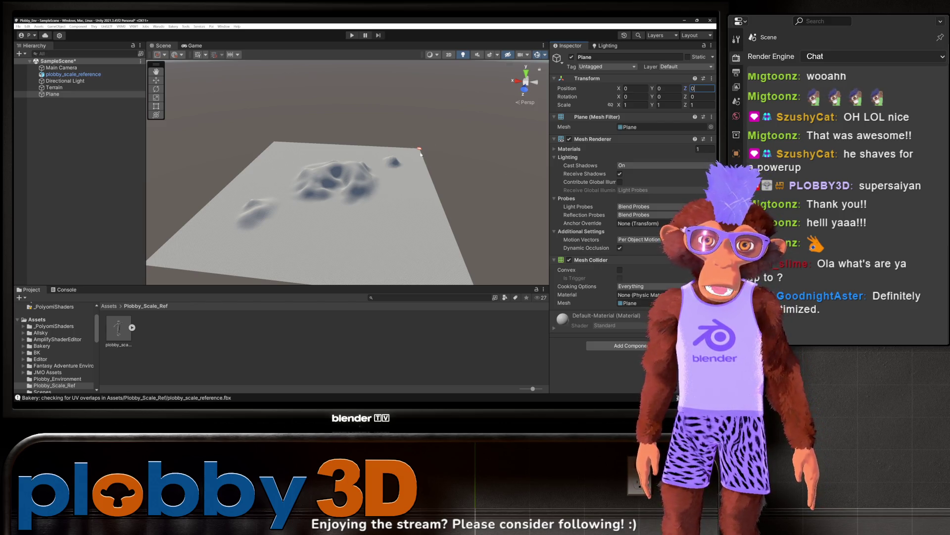
pyautogui.click(528, 74)
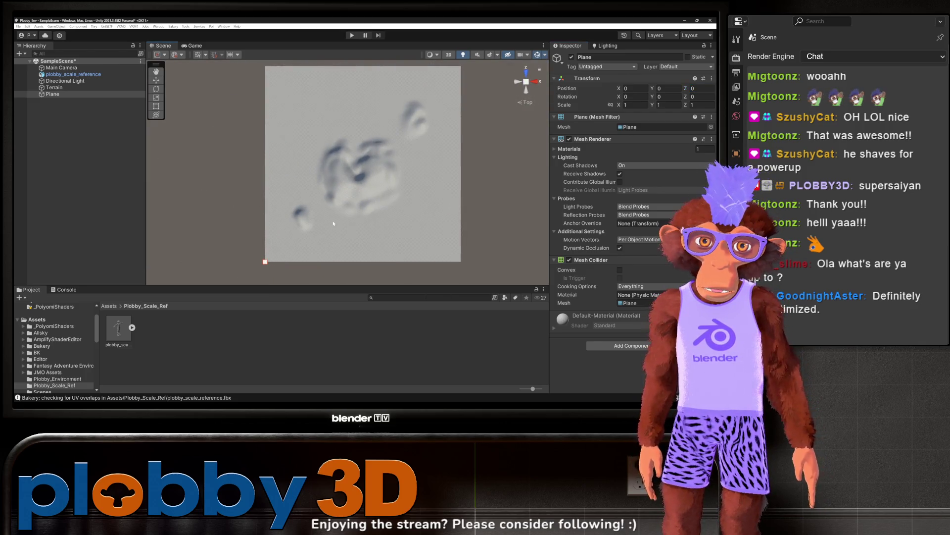
pyautogui.moveTo(266, 263); pyautogui.dragTo(280, 254)
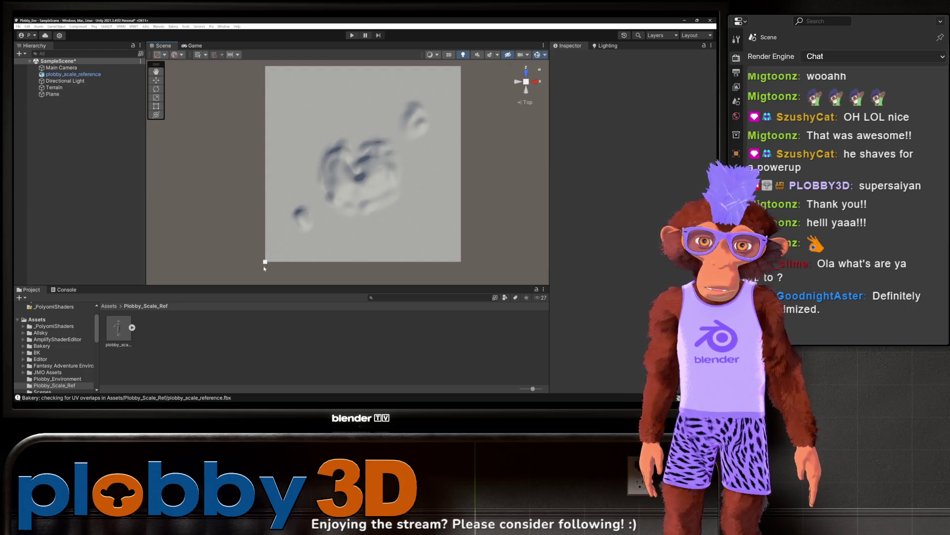
pyautogui.click(265, 266)
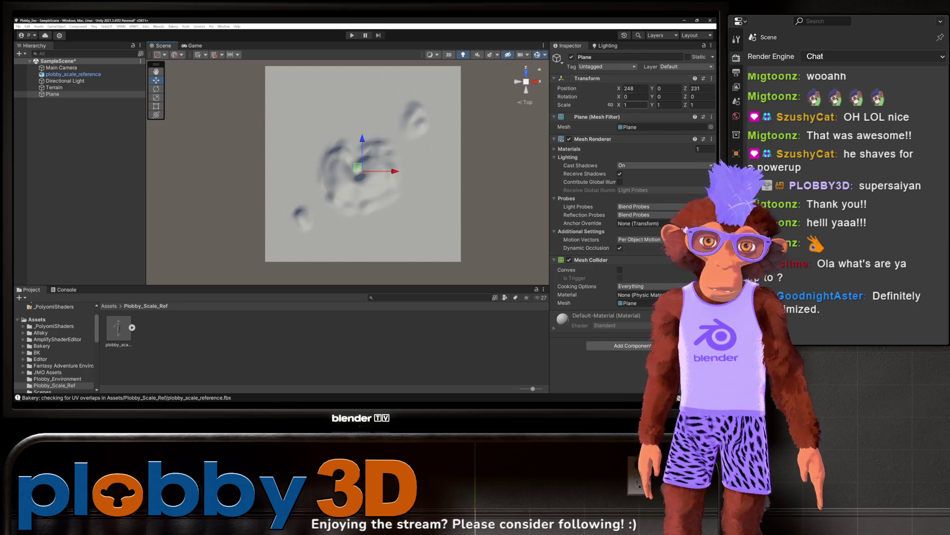
# Set the Plane's X and Z scale to 50 and lift it to about Y 10.4
pyautogui.write('00')
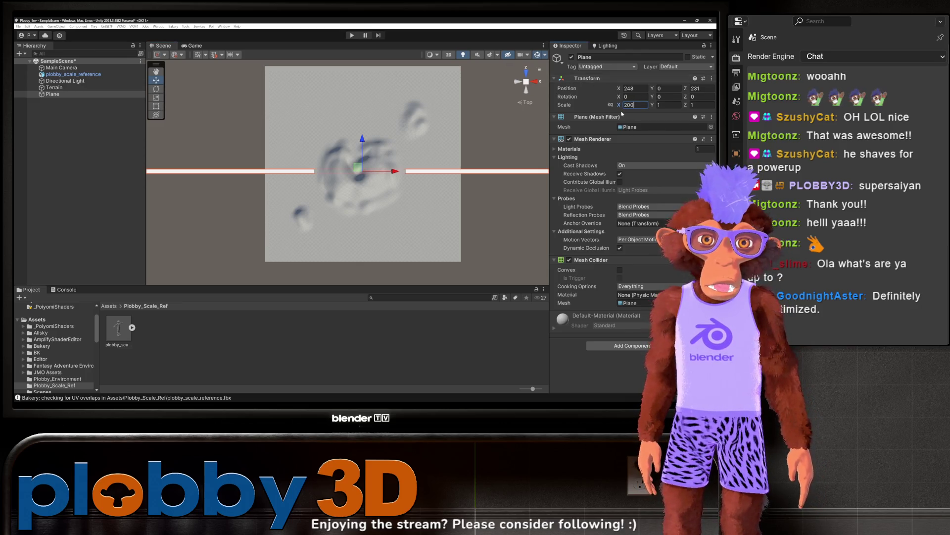
pyautogui.press('BackSpace')
pyautogui.write('10')
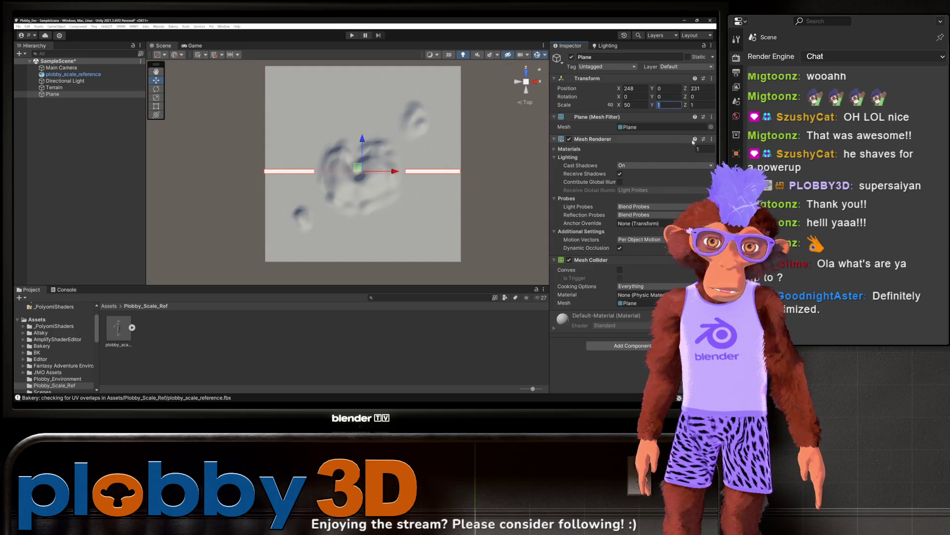
pyautogui.write('50')
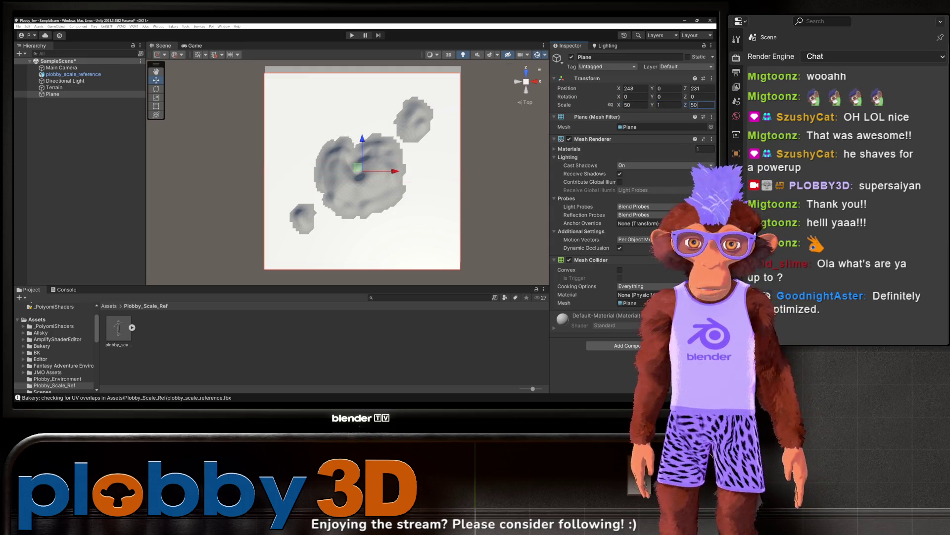
pyautogui.moveTo(392, 191)
pyautogui.mouseDown()
pyautogui.moveTo(361, 196)
pyautogui.moveTo(358, 173)
pyautogui.moveTo(401, 163)
pyautogui.mouseUp()
pyautogui.moveTo(341, 78)
pyautogui.mouseDown()
pyautogui.moveTo(341, 63)
pyautogui.moveTo(349, 87)
pyautogui.moveTo(344, 69)
pyautogui.moveTo(352, 87)
pyautogui.moveTo(358, 77)
pyautogui.moveTo(360, 131)
pyautogui.moveTo(344, 198)
pyautogui.moveTo(378, 235)
pyautogui.moveTo(337, 128)
pyautogui.moveTo(312, 211)
pyautogui.moveTo(365, 161)
pyautogui.moveTo(366, 200)
pyautogui.moveTo(326, 186)
pyautogui.moveTo(342, 159)
pyautogui.moveTo(349, 169)
pyautogui.mouseUp()
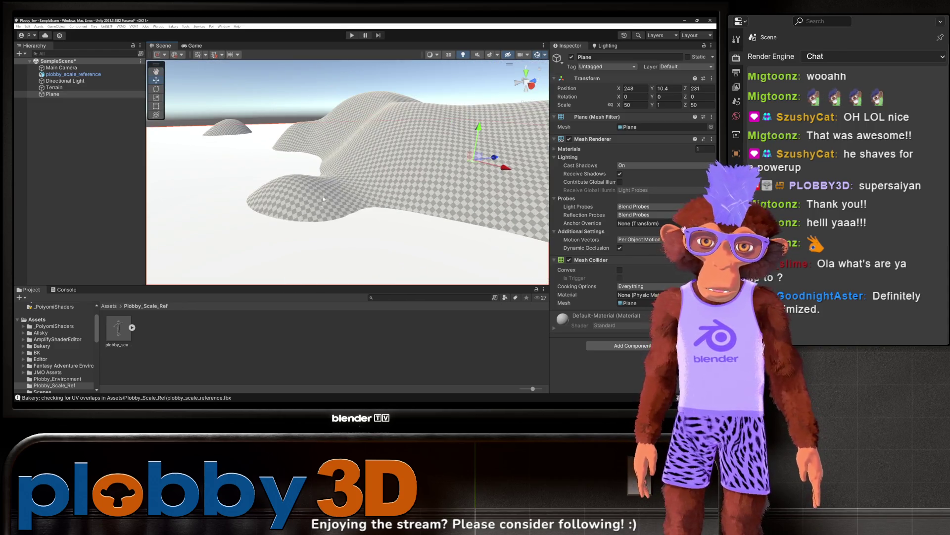
# Select the Terrain, choose Raise or Lower Terrain, and paint a test bump on the near slope
pyautogui.click(349, 169)
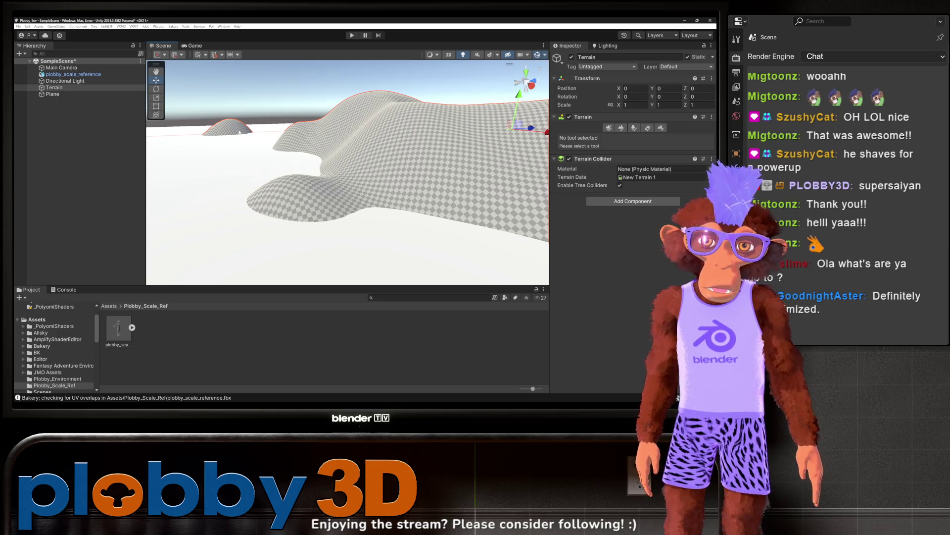
pyautogui.click(67, 87)
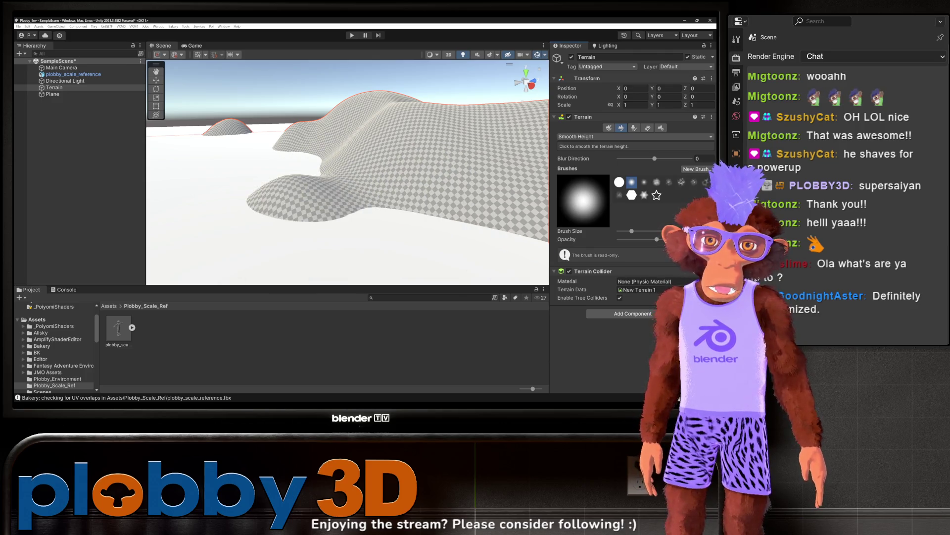
pyautogui.click(588, 137)
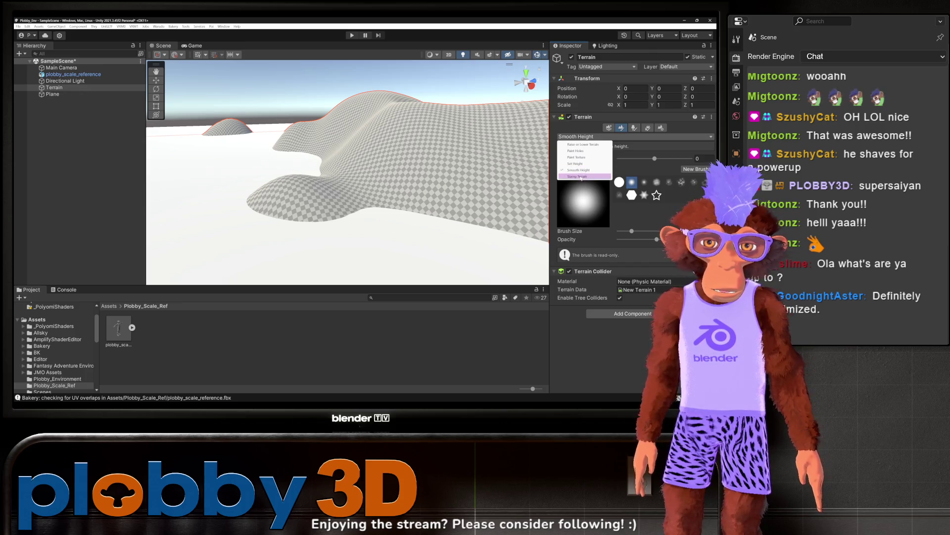
pyautogui.click(583, 144)
pyautogui.moveTo(371, 180)
pyautogui.mouseDown()
pyautogui.moveTo(309, 238)
pyautogui.moveTo(297, 208)
pyautogui.moveTo(355, 175)
pyautogui.mouseUp()
# Undo the test bump and the earlier sculpting strokes
pyautogui.hotkey('ctrl', 'z')
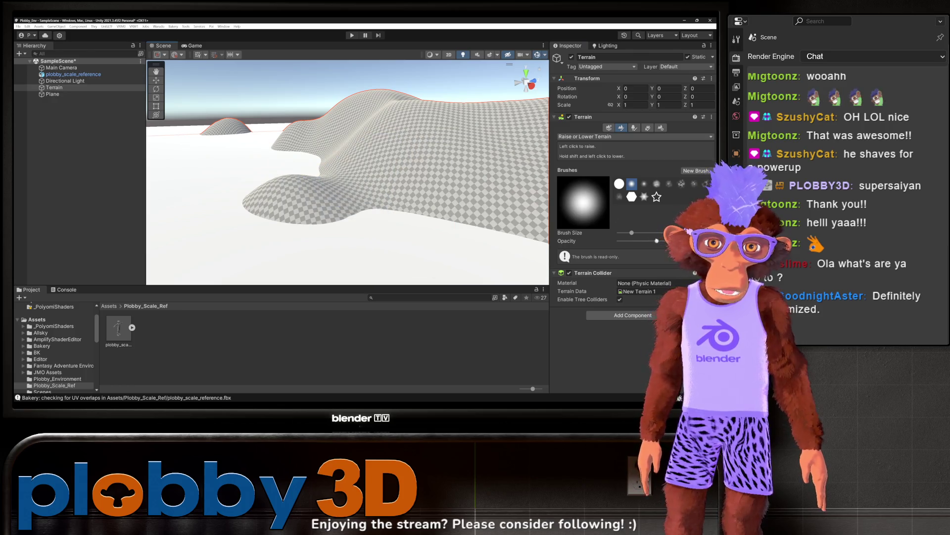
pyautogui.hotkey('ctrl', 'z')
pyautogui.hotkey('ctrl', 'z')
pyautogui.hotkey('ctrl', 'z')
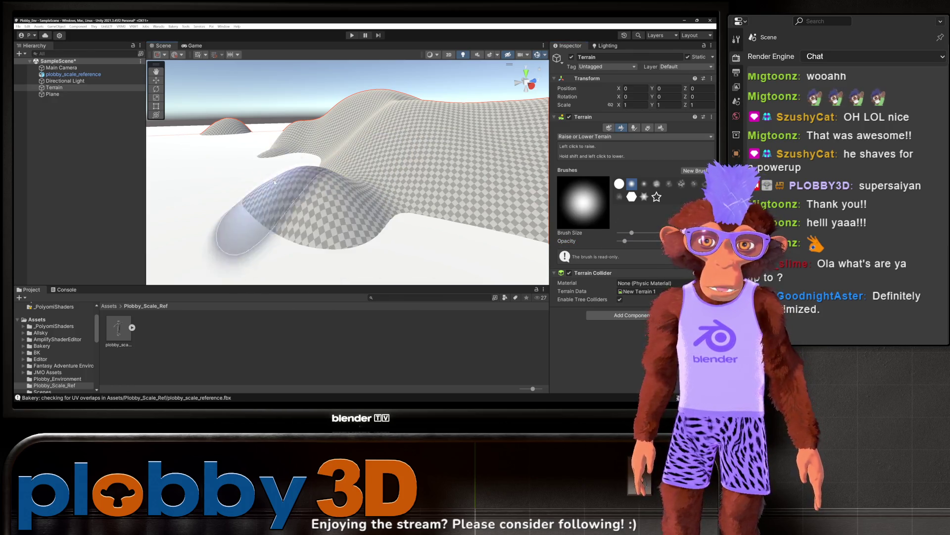
pyautogui.press('f')
# Reduce the Brush Size slightly and zoom out to see the whole terrain
pyautogui.scroll(10, 279, 152)
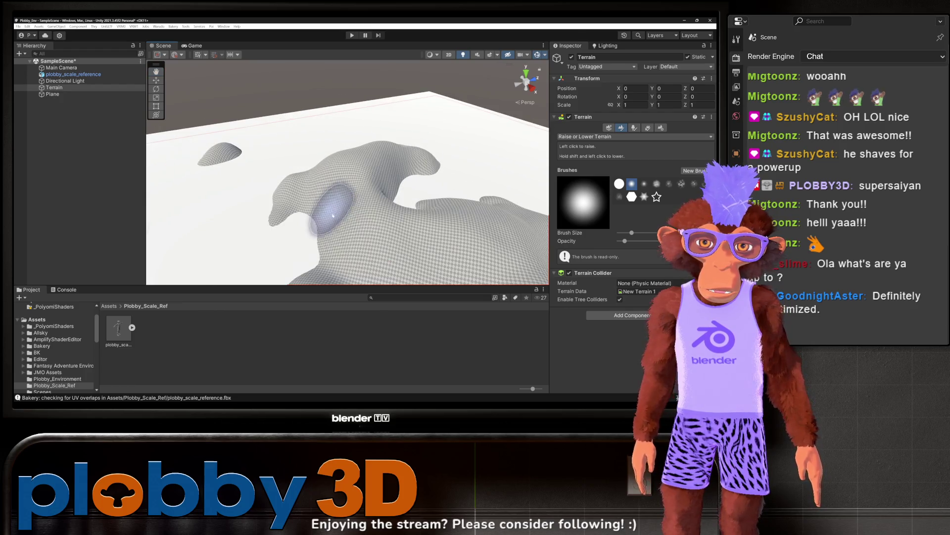
pyautogui.scroll(-10, 346, 226)
pyautogui.scroll(5, 284, 195)
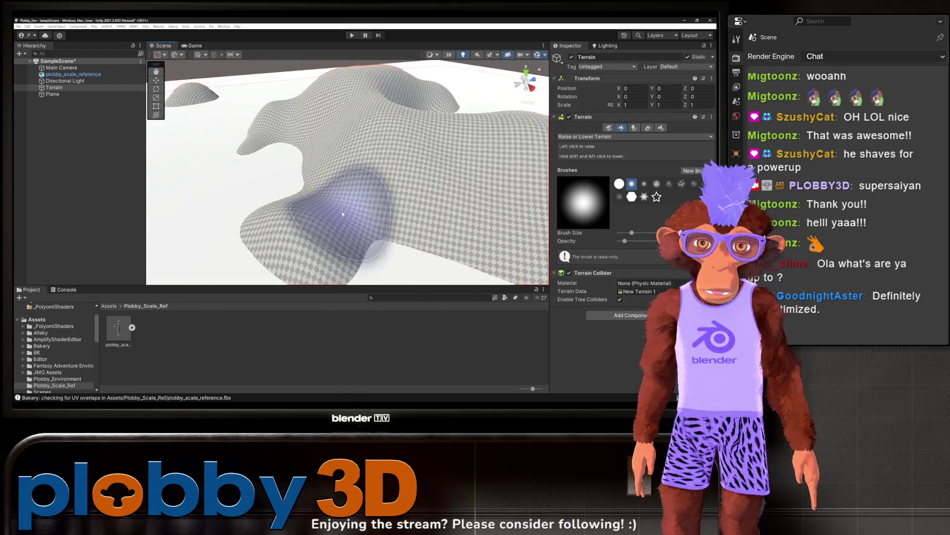
pyautogui.scroll(-8, 285, 195)
pyautogui.scroll(8, 287, 208)
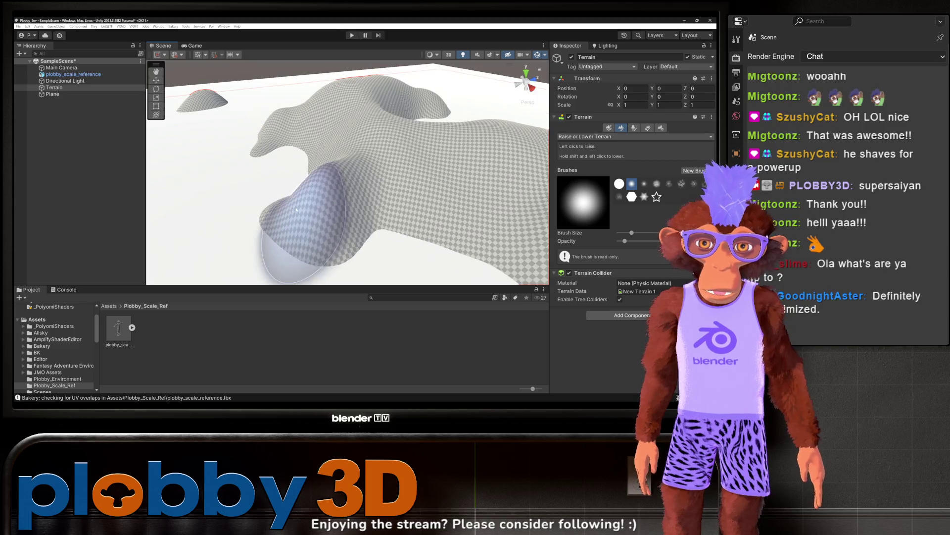
pyautogui.scroll(-3, 292, 227)
pyautogui.scroll(3, 282, 217)
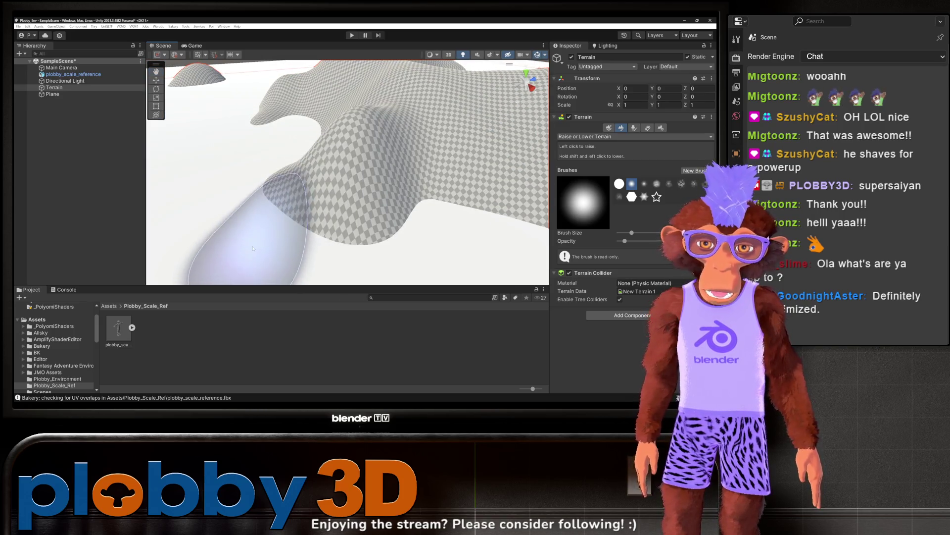
pyautogui.moveTo(630, 233); pyautogui.dragTo(626, 233)
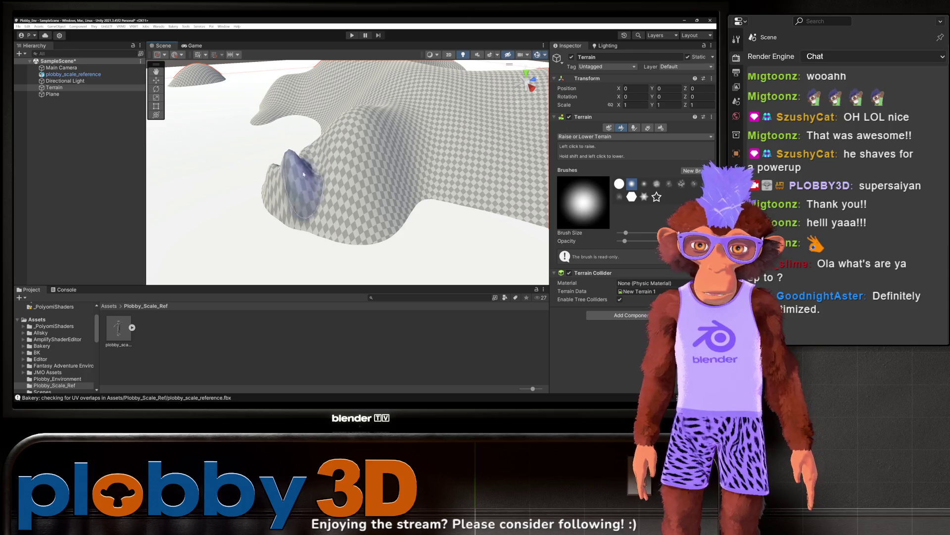
pyautogui.moveTo(303, 175)
pyautogui.mouseDown()
pyautogui.moveTo(327, 168)
pyautogui.moveTo(318, 182)
pyautogui.mouseUp()
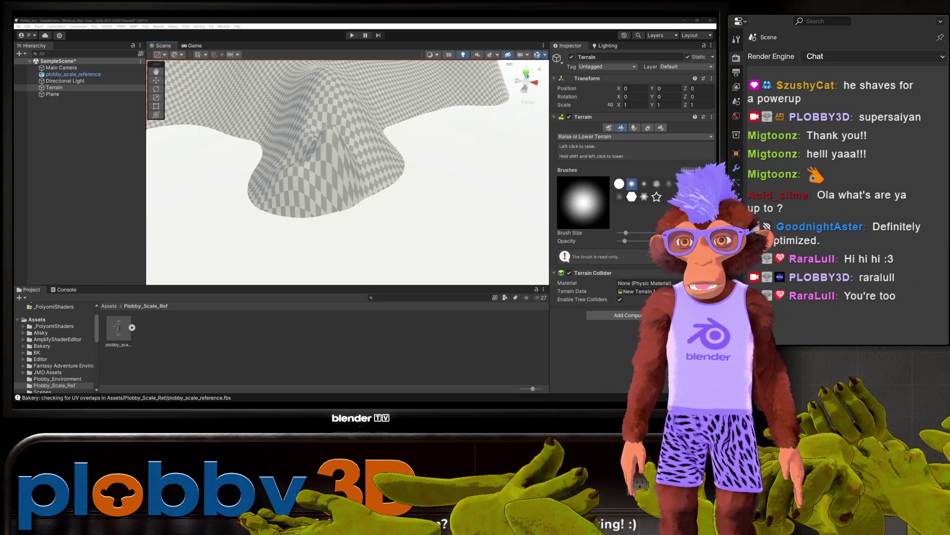
# From a higher viewpoint, paint a large branching mound with Raise or Lower Terrain
pyautogui.moveTo(257, 140)
pyautogui.mouseDown()
pyautogui.moveTo(308, 187)
pyautogui.moveTo(267, 150)
pyautogui.moveTo(322, 239)
pyautogui.moveTo(340, 184)
pyautogui.moveTo(316, 206)
pyautogui.moveTo(328, 201)
pyautogui.moveTo(266, 139)
pyautogui.moveTo(307, 163)
pyautogui.moveTo(332, 139)
pyautogui.moveTo(318, 136)
pyautogui.moveTo(323, 158)
pyautogui.mouseUp()
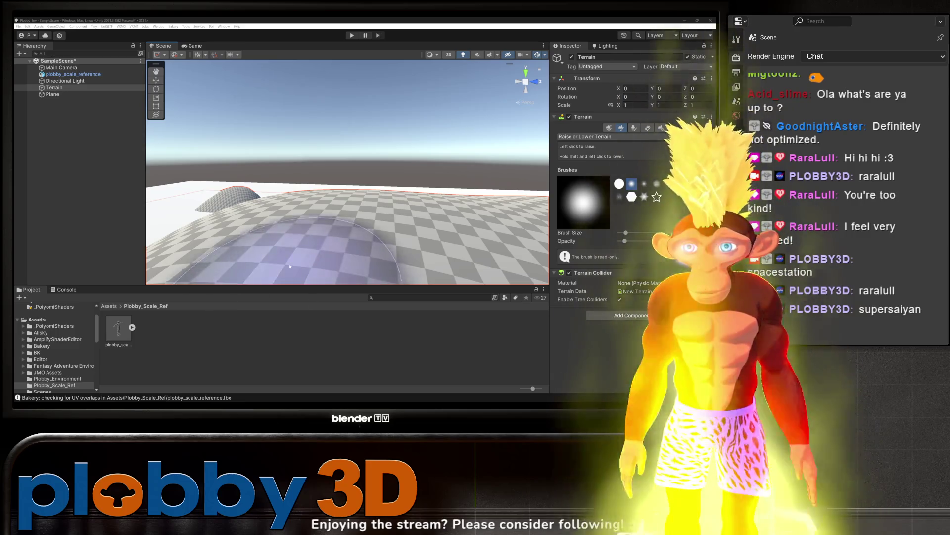
pyautogui.moveTo(328, 210)
pyautogui.mouseDown()
pyautogui.moveTo(339, 206)
pyautogui.moveTo(309, 206)
pyautogui.moveTo(272, 237)
pyautogui.moveTo(308, 212)
pyautogui.moveTo(244, 125)
pyautogui.mouseUp()
pyautogui.moveTo(290, 213); pyautogui.dragTo(235, 229)
# Paint a rounded hill lobe onto the terrain hillside with the raise brush
pyautogui.scroll(3, 235, 229)
pyautogui.scroll(-4, 248, 227)
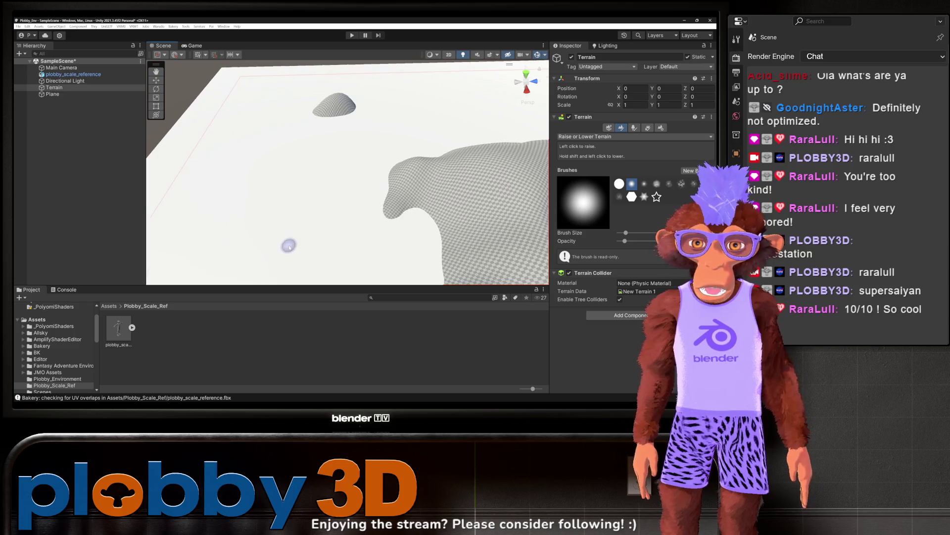
pyautogui.scroll(5, 284, 242)
pyautogui.scroll(-3, 284, 232)
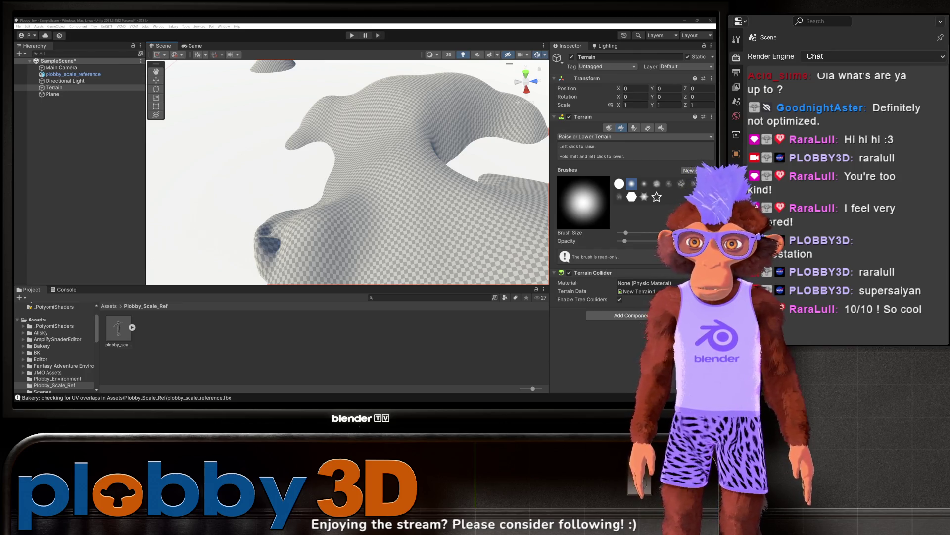
pyautogui.moveTo(266, 237)
pyautogui.mouseDown()
pyautogui.moveTo(286, 240)
pyautogui.moveTo(268, 239)
pyautogui.moveTo(271, 227)
pyautogui.moveTo(260, 250)
pyautogui.moveTo(335, 223)
pyautogui.moveTo(283, 213)
pyautogui.mouseUp()
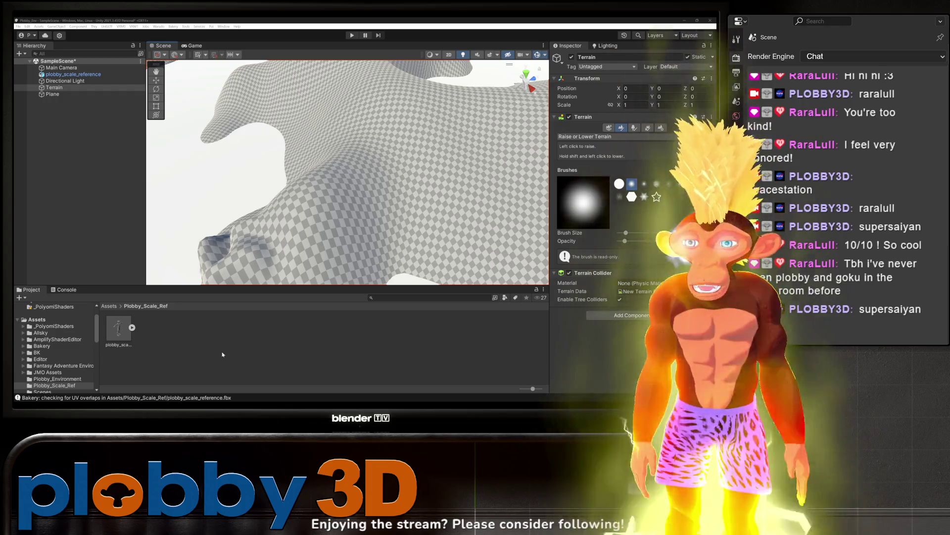
pyautogui.moveTo(223, 202)
pyautogui.mouseDown()
pyautogui.moveTo(288, 221)
pyautogui.moveTo(272, 227)
pyautogui.moveTo(326, 233)
pyautogui.moveTo(332, 247)
pyautogui.moveTo(327, 226)
pyautogui.mouseUp()
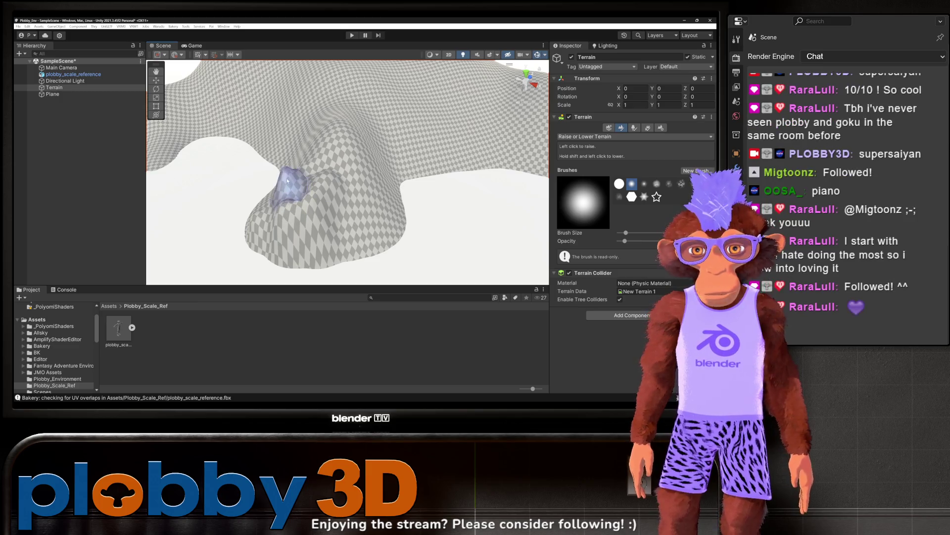
# Orbit close to the lower slope and paint a small knobbly bulge there
pyautogui.moveTo(287, 182)
pyautogui.mouseDown()
pyautogui.moveTo(303, 195)
pyautogui.moveTo(363, 200)
pyautogui.moveTo(155, 165)
pyautogui.mouseUp()
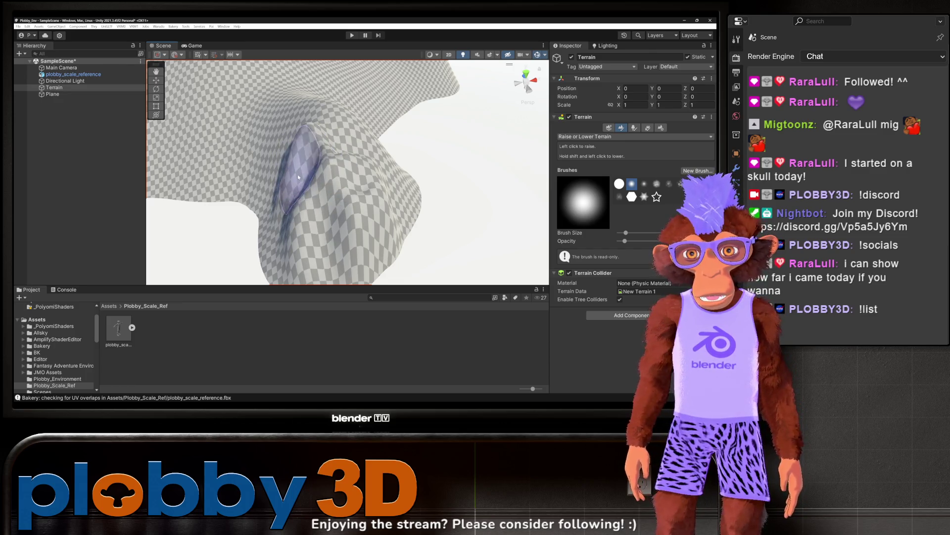
pyautogui.moveTo(271, 215)
pyautogui.mouseDown()
pyautogui.moveTo(244, 188)
pyautogui.moveTo(219, 192)
pyautogui.mouseUp()
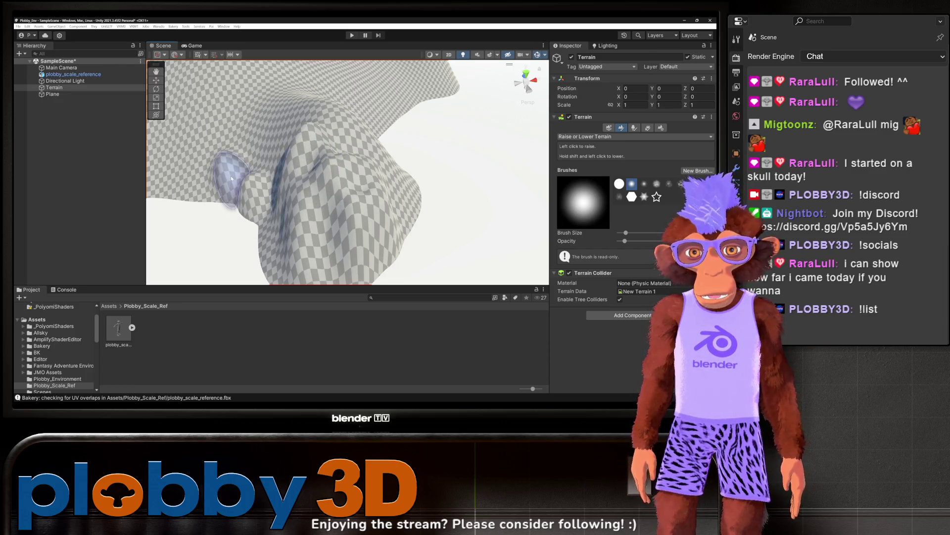
pyautogui.scroll(-5, 312, 176)
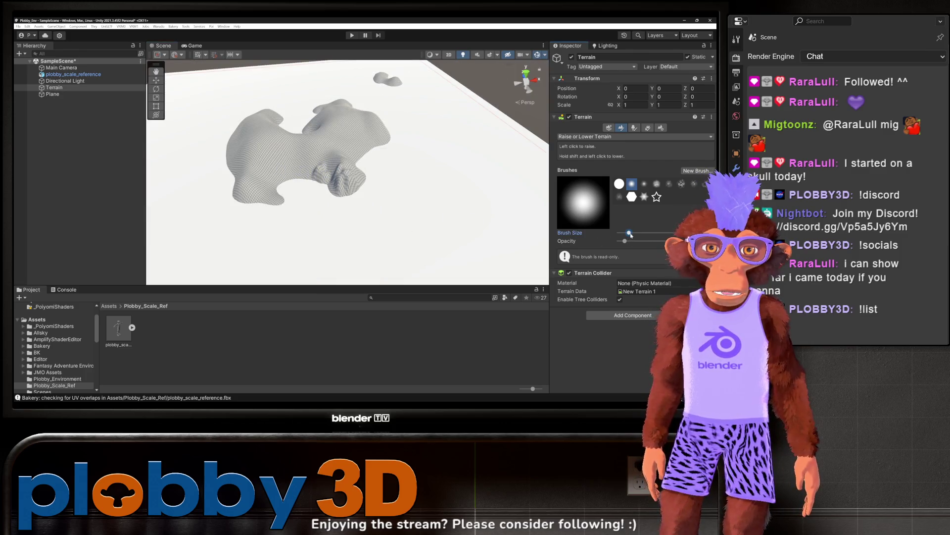
# Add bumps on the lower-right lobe, enlarge the brush slightly, then raise a bulge along the left edge
pyautogui.moveTo(316, 171)
pyautogui.mouseDown()
pyautogui.moveTo(314, 187)
pyautogui.moveTo(331, 192)
pyautogui.moveTo(318, 176)
pyautogui.moveTo(254, 182)
pyautogui.moveTo(276, 193)
pyautogui.moveTo(259, 195)
pyautogui.moveTo(266, 197)
pyautogui.moveTo(264, 171)
pyautogui.moveTo(250, 181)
pyautogui.moveTo(233, 158)
pyautogui.moveTo(282, 155)
pyautogui.moveTo(287, 201)
pyautogui.moveTo(255, 187)
pyautogui.moveTo(260, 198)
pyautogui.moveTo(227, 180)
pyautogui.moveTo(229, 157)
pyautogui.moveTo(248, 201)
pyautogui.moveTo(275, 182)
pyautogui.mouseUp()
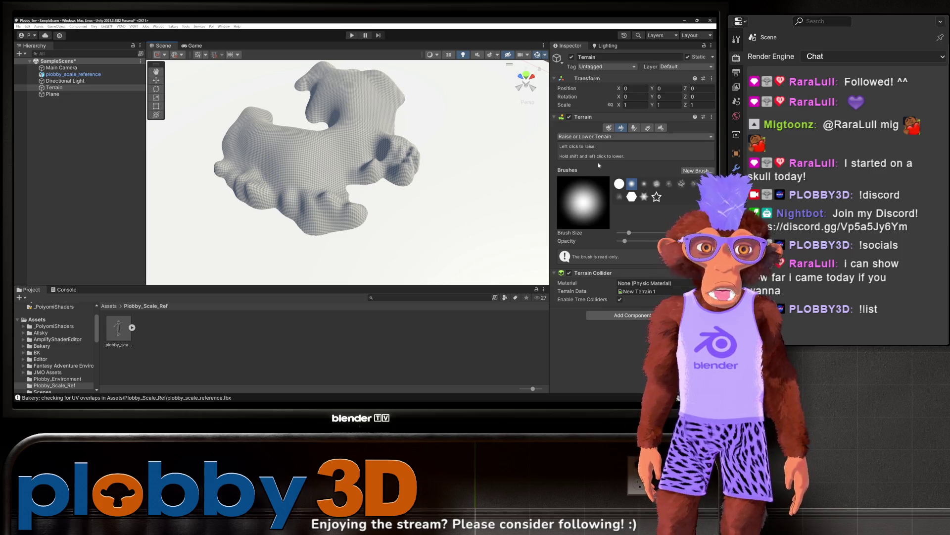
pyautogui.moveTo(631, 233); pyautogui.dragTo(634, 233)
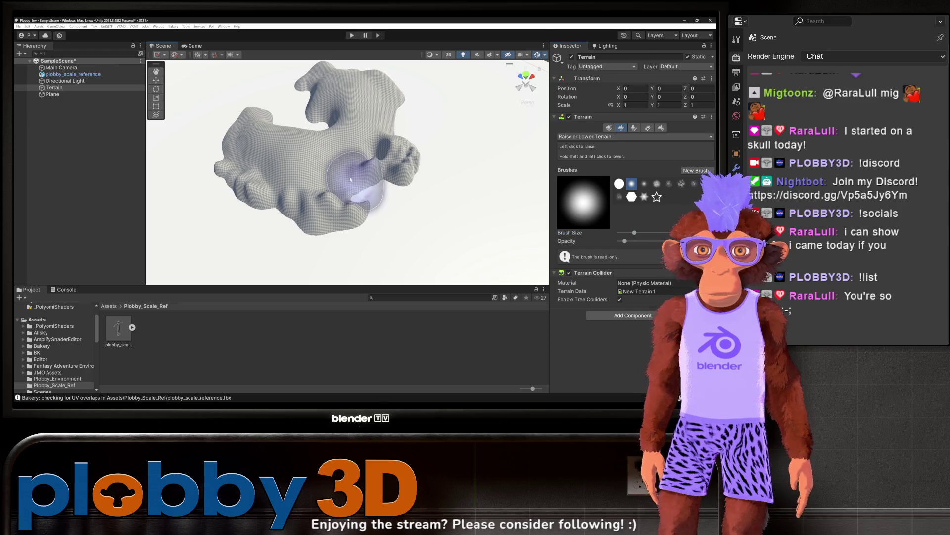
pyautogui.moveTo(275, 159); pyautogui.dragTo(358, 185)
pyautogui.press('f')
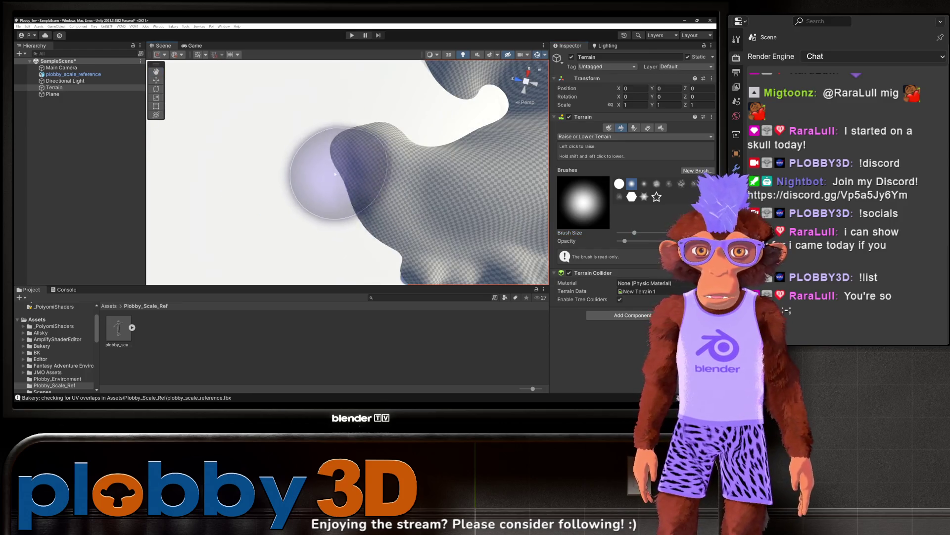
pyautogui.moveTo(365, 249); pyautogui.dragTo(339, 178)
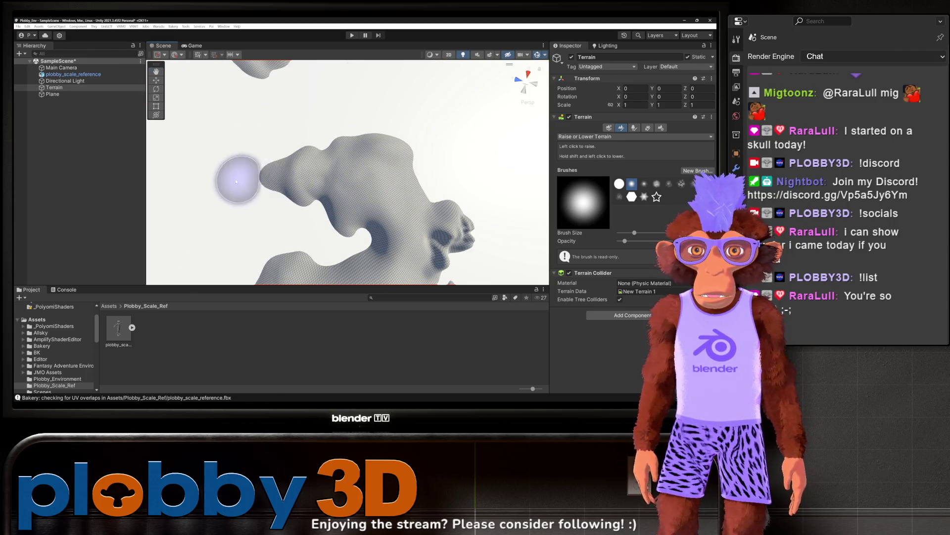
pyautogui.moveTo(322, 186)
pyautogui.mouseDown()
pyautogui.moveTo(318, 154)
pyautogui.moveTo(347, 184)
pyautogui.mouseUp()
pyautogui.moveTo(274, 158); pyautogui.dragTo(257, 155)
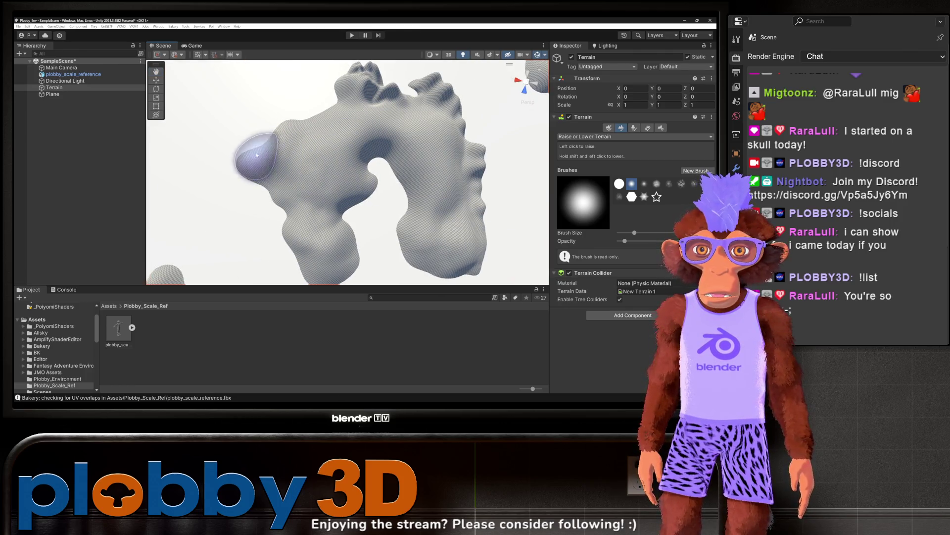
pyautogui.scroll(-5, 317, 168)
pyautogui.moveTo(328, 180)
pyautogui.mouseDown()
pyautogui.moveTo(378, 220)
pyautogui.moveTo(254, 195)
pyautogui.moveTo(163, 222)
pyautogui.moveTo(223, 148)
pyautogui.moveTo(302, 75)
pyautogui.moveTo(300, 171)
pyautogui.moveTo(314, 195)
pyautogui.moveTo(330, 185)
pyautogui.mouseUp()
pyautogui.scroll(5, 346, 208)
pyautogui.scroll(4, 297, 148)
pyautogui.scroll(-4, 297, 149)
pyautogui.scroll(3, 292, 163)
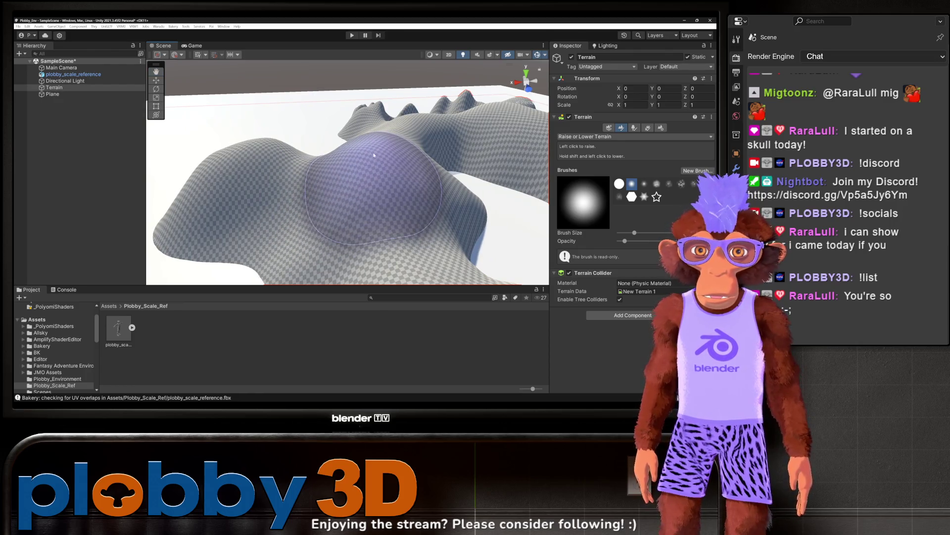
pyautogui.scroll(-8, 374, 155)
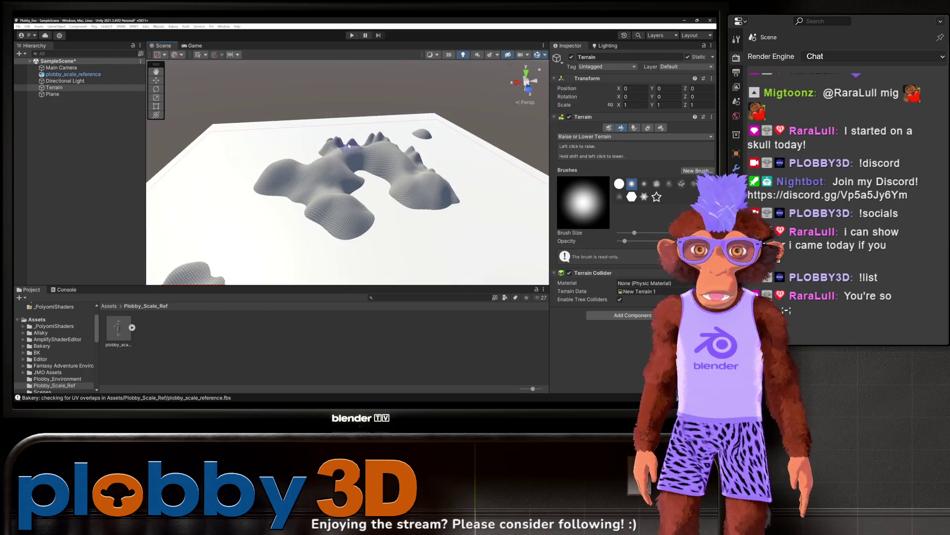
pyautogui.moveTo(349, 146)
pyautogui.mouseDown()
pyautogui.moveTo(336, 163)
pyautogui.moveTo(275, 135)
pyautogui.moveTo(334, 163)
pyautogui.moveTo(278, 173)
pyautogui.mouseUp()
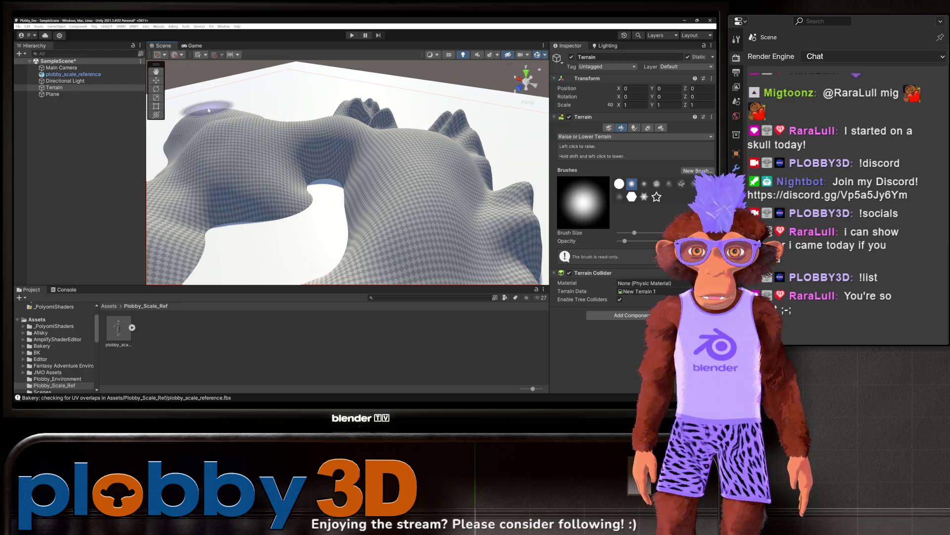
pyautogui.moveTo(230, 110); pyautogui.dragTo(258, 124)
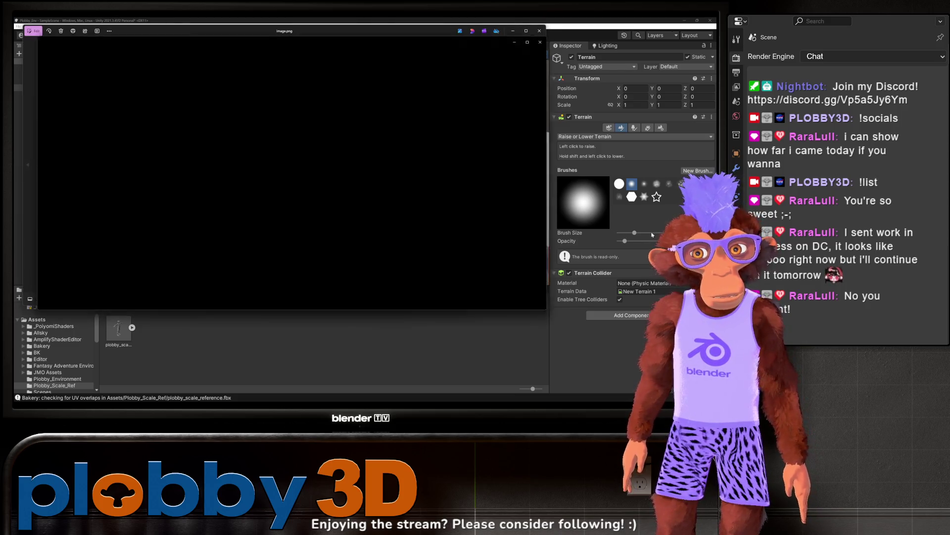
pyautogui.scroll(3, 229, 175)
pyautogui.hotkey('alt', 'F4')
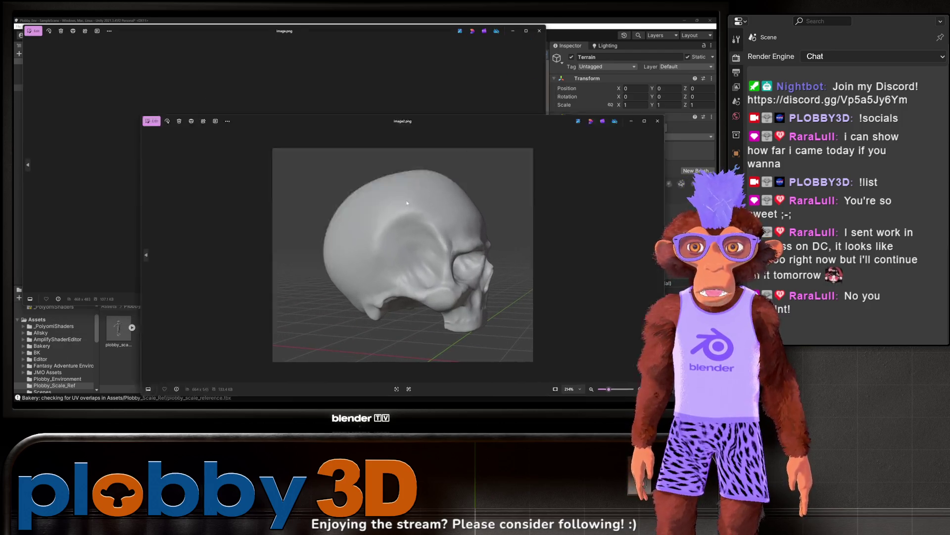
pyautogui.hotkey('alt', 'F4')
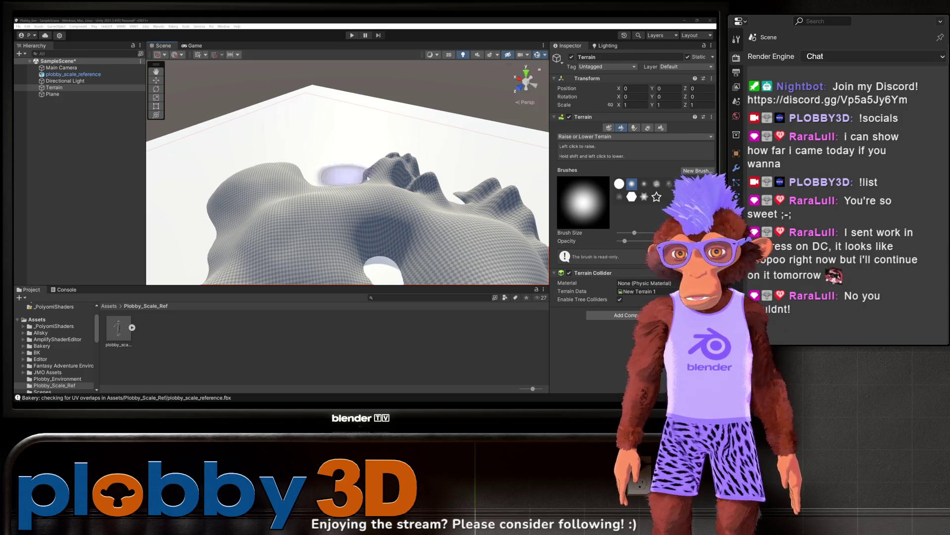
pyautogui.scroll(-3, 258, 203)
pyautogui.moveTo(259, 203)
pyautogui.mouseDown()
pyautogui.moveTo(266, 186)
pyautogui.moveTo(248, 193)
pyautogui.moveTo(244, 159)
pyautogui.moveTo(265, 167)
pyautogui.moveTo(233, 201)
pyautogui.moveTo(341, 198)
pyautogui.mouseUp()
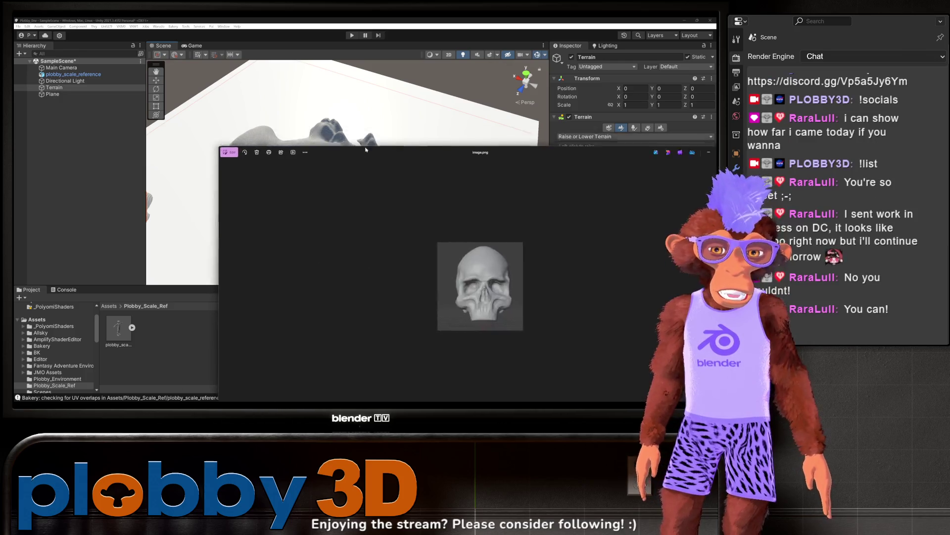
pyautogui.scroll(3, 311, 186)
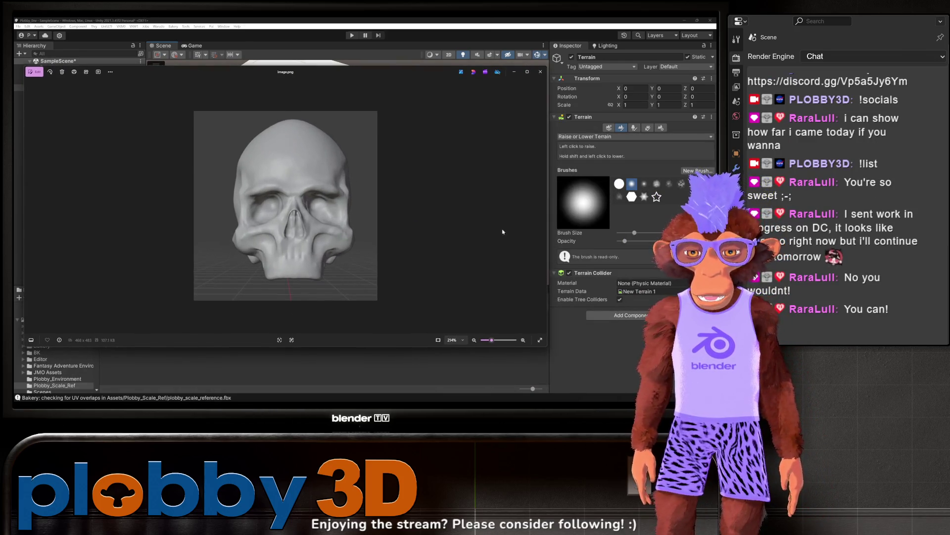
pyautogui.moveTo(550, 206); pyautogui.dragTo(444, 206)
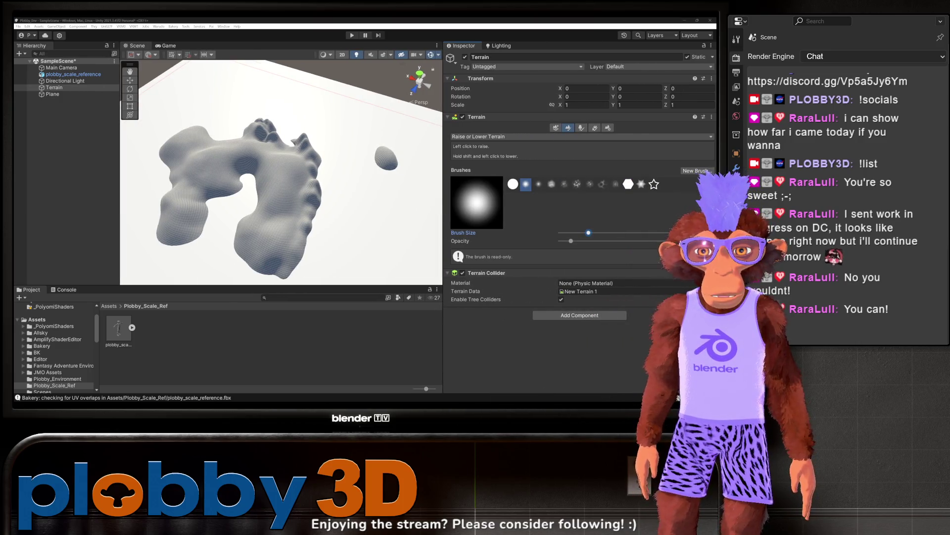
pyautogui.hotkey('alt', 'Tab')
pyautogui.hotkey('alt', 'Tab')
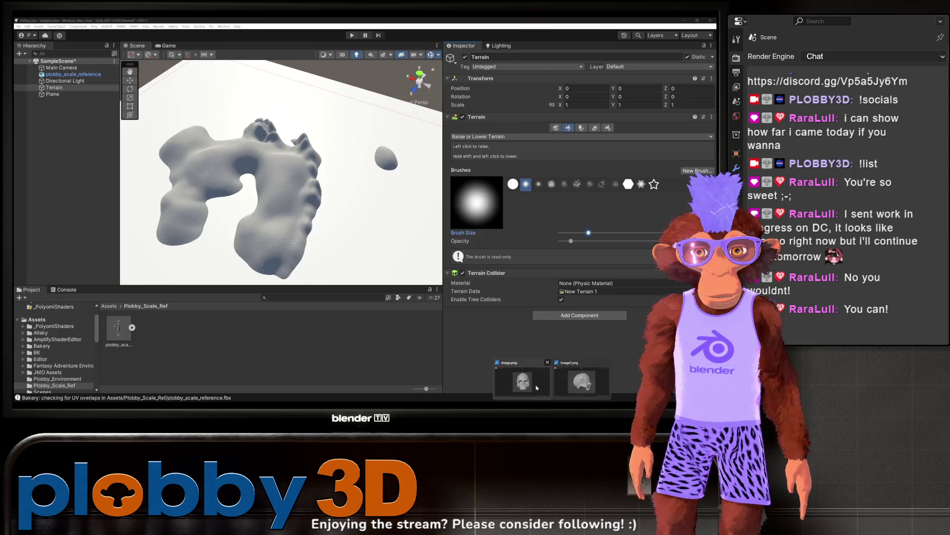
# Bring the front-view skull image.png forward over Unity and narrow its Photos window
pyautogui.hotkey('alt', 'Tab')
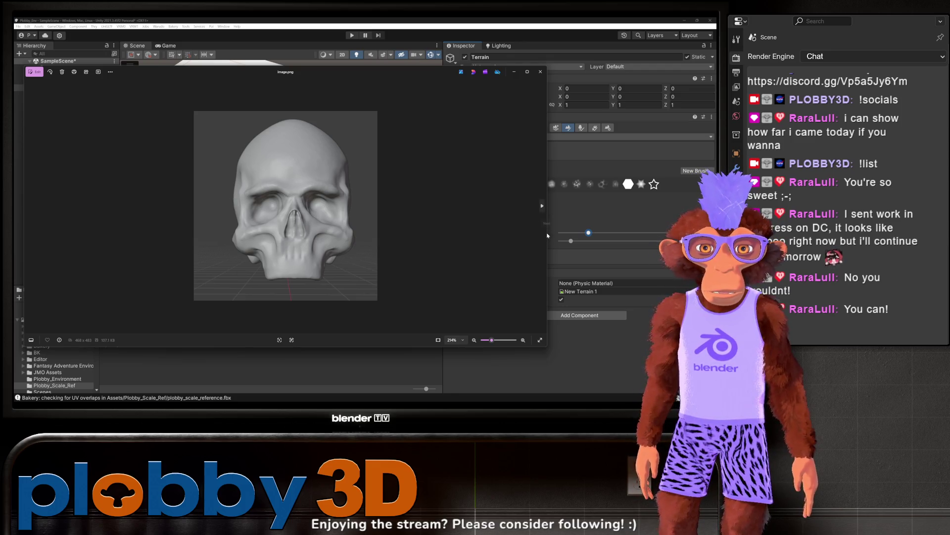
pyautogui.moveTo(547, 232)
pyautogui.mouseDown()
pyautogui.moveTo(356, 234)
pyautogui.moveTo(520, 248)
pyautogui.mouseUp()
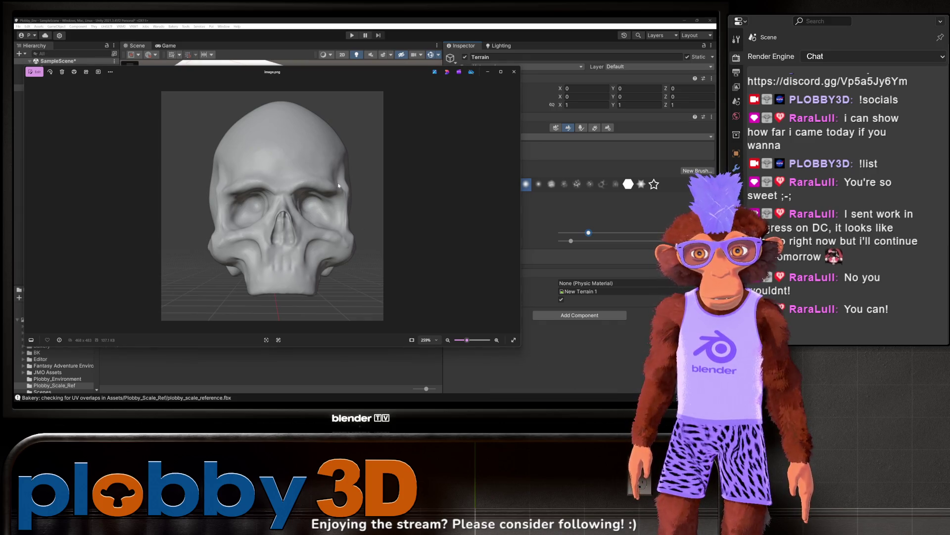
pyautogui.hotkey('alt', 'Tab')
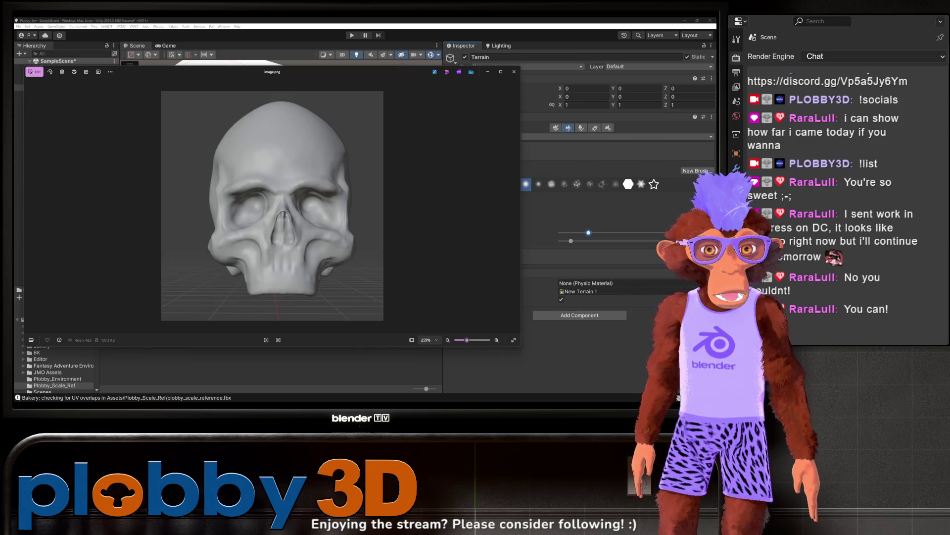
pyautogui.hotkey('alt', 'Tab')
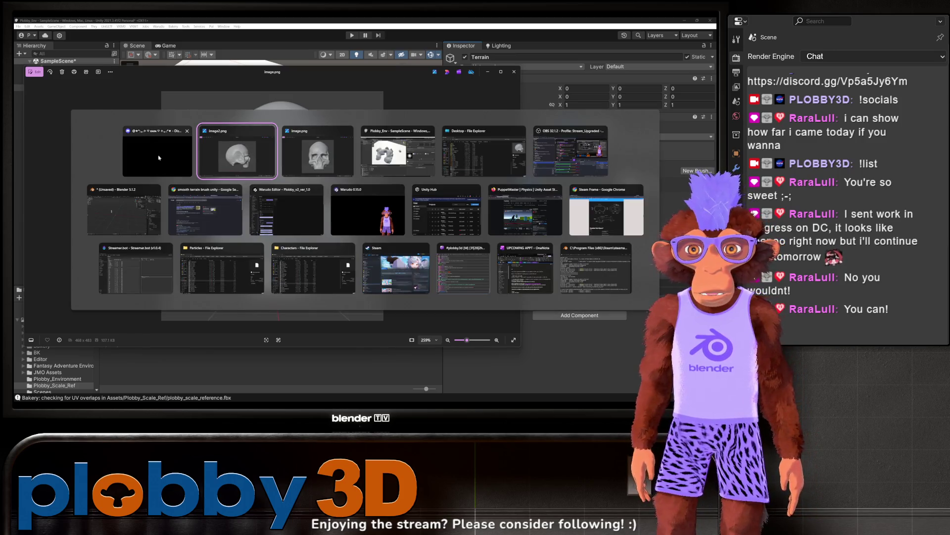
pyautogui.press('Escape')
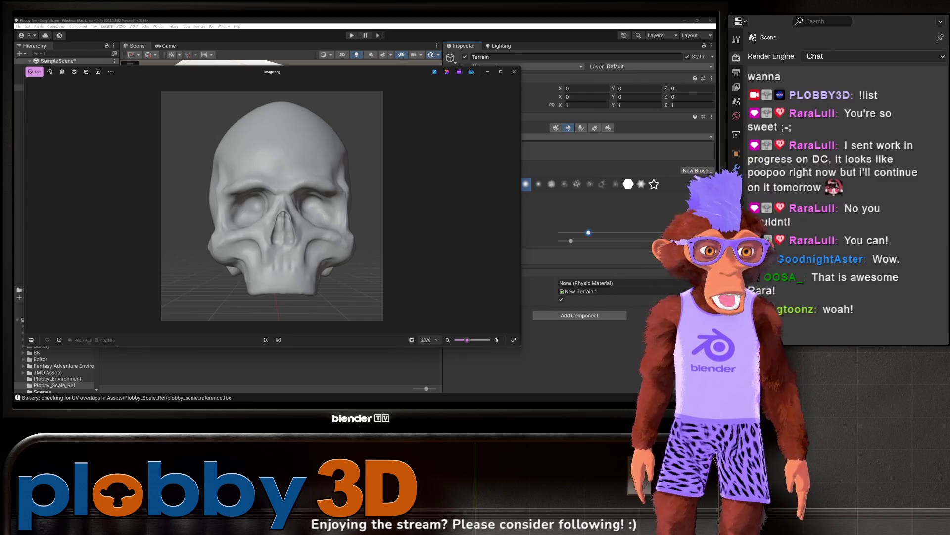
# Resize and reposition both Photos windows: image.png on the left, image2.png on the right
pyautogui.hotkey('alt', 'Tab')
pyautogui.moveTo(220, 230)
pyautogui.moveTo(216, 228)
pyautogui.mouseDown()
pyautogui.moveTo(456, 228)
pyautogui.moveTo(441, 228)
pyautogui.mouseUp()
pyautogui.moveTo(527, 93); pyautogui.dragTo(489, 89)
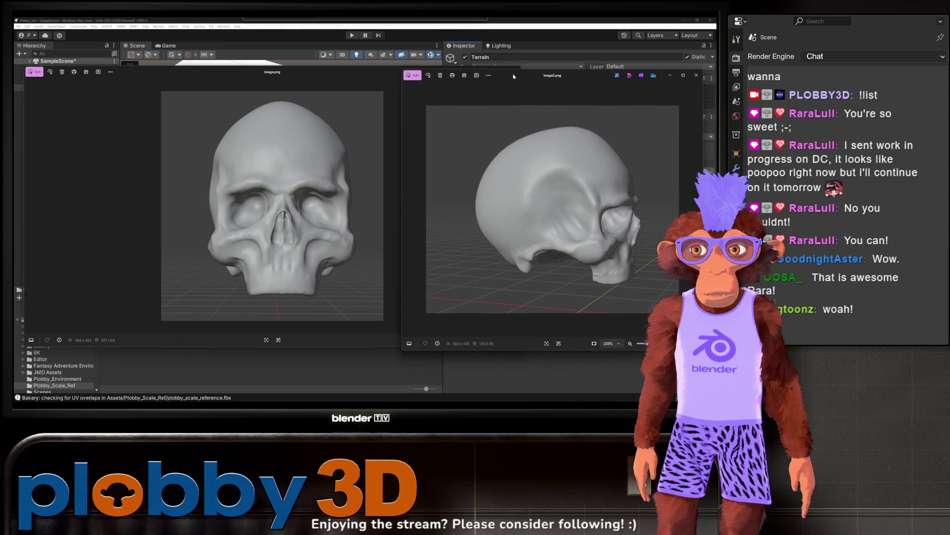
pyautogui.click(275, 275)
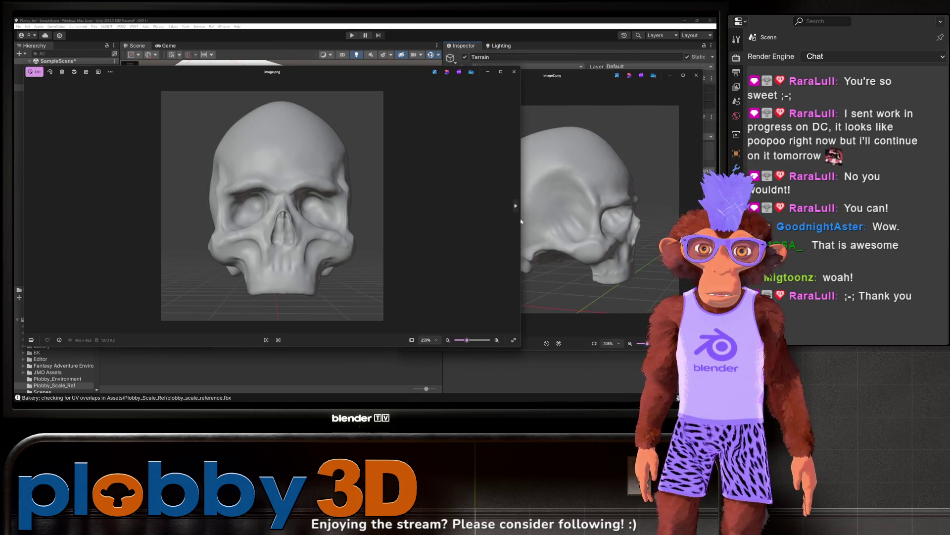
pyautogui.moveTo(520, 219); pyautogui.dragTo(354, 232)
pyautogui.moveTo(223, 71); pyautogui.dragTo(298, 71)
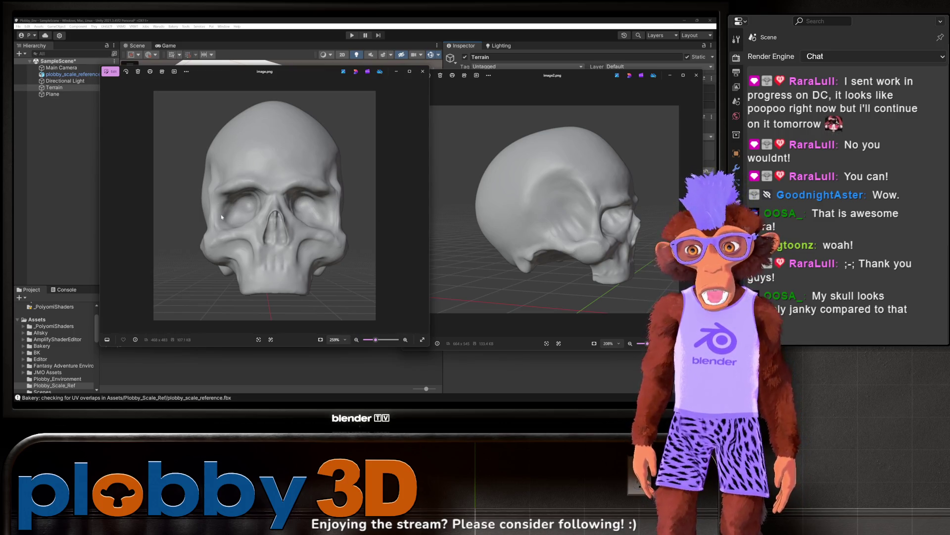
pyautogui.scroll(2, 249, 216)
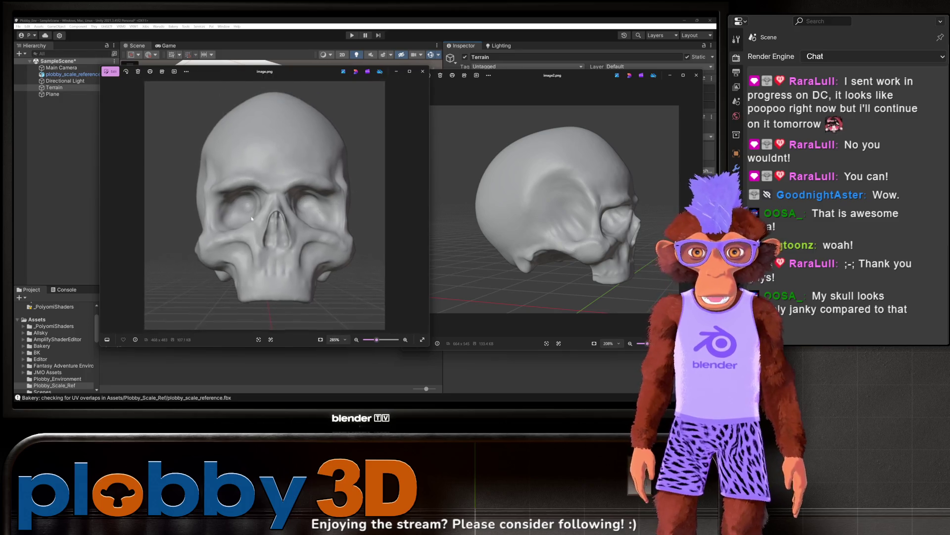
pyautogui.scroll(3, 581, 238)
pyautogui.moveTo(580, 238); pyautogui.dragTo(548, 260)
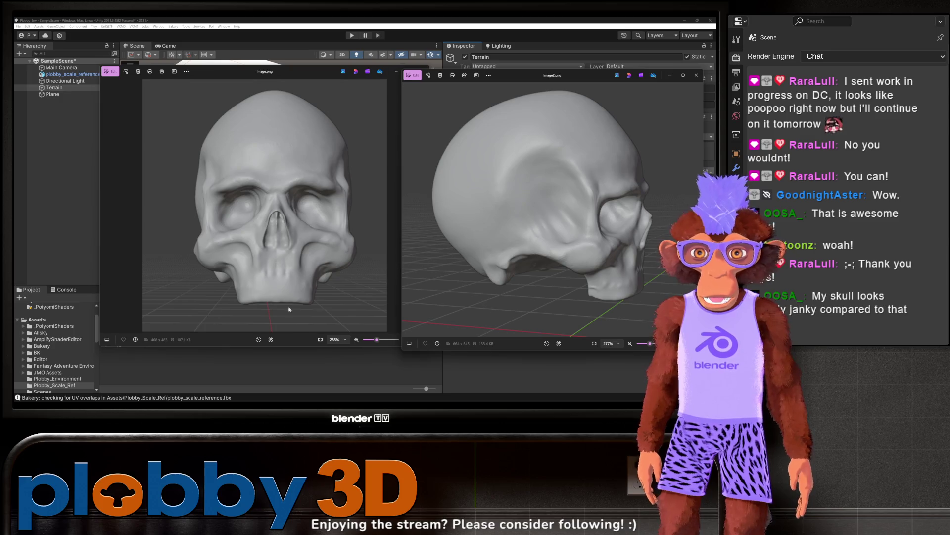
pyautogui.scroll(4, 289, 308)
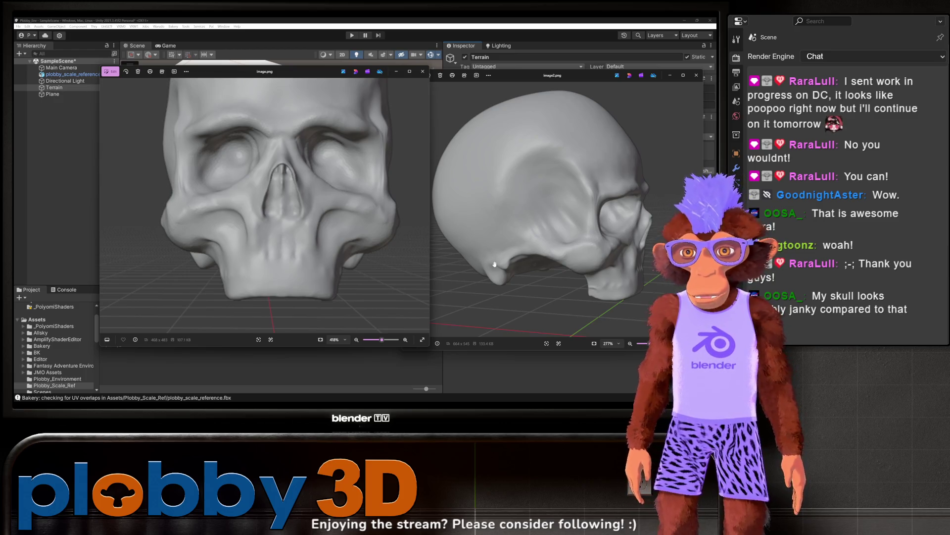
pyautogui.click(320, 340)
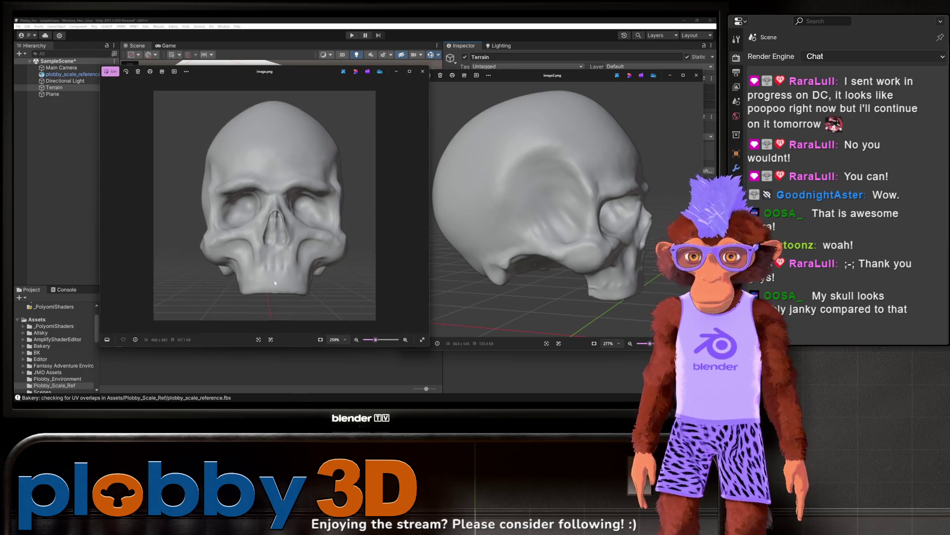
pyautogui.scroll(-3, 498, 276)
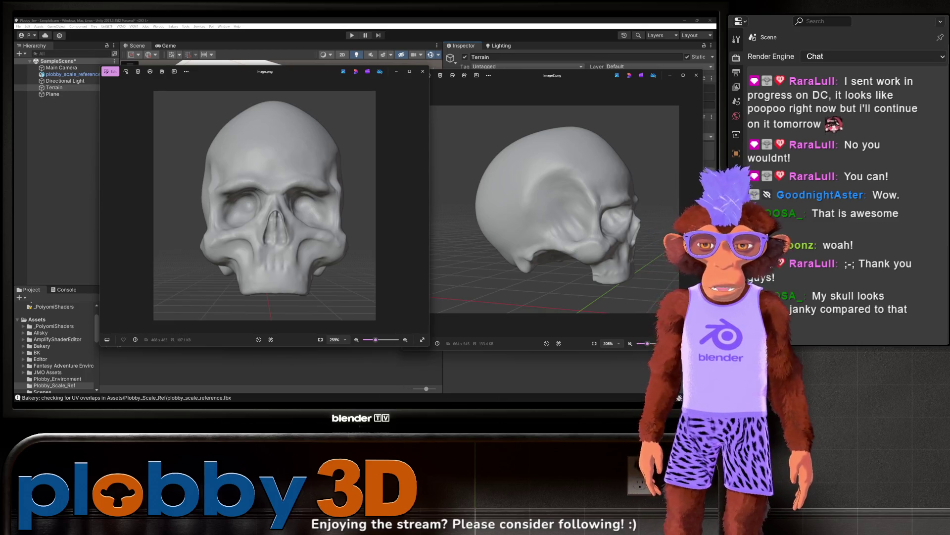
pyautogui.moveTo(440, 403)
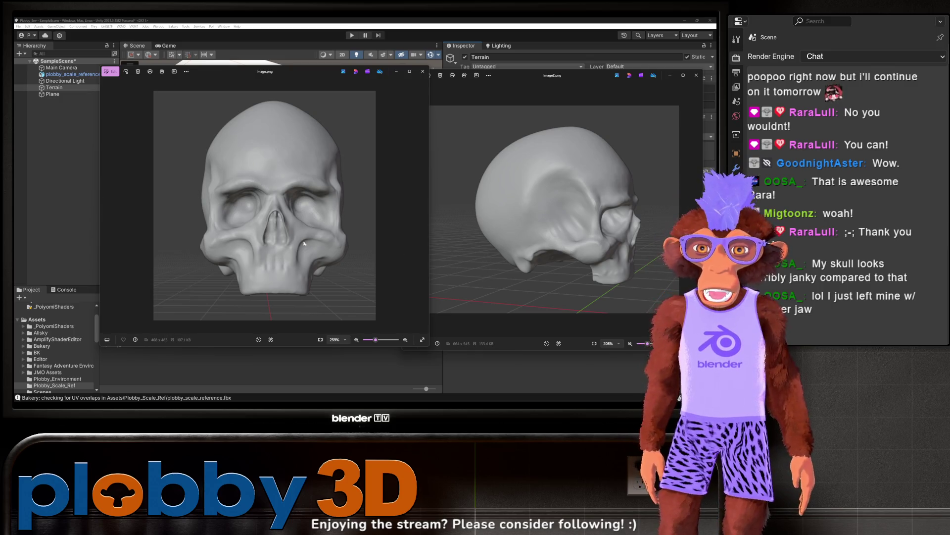
pyautogui.scroll(5, 268, 233)
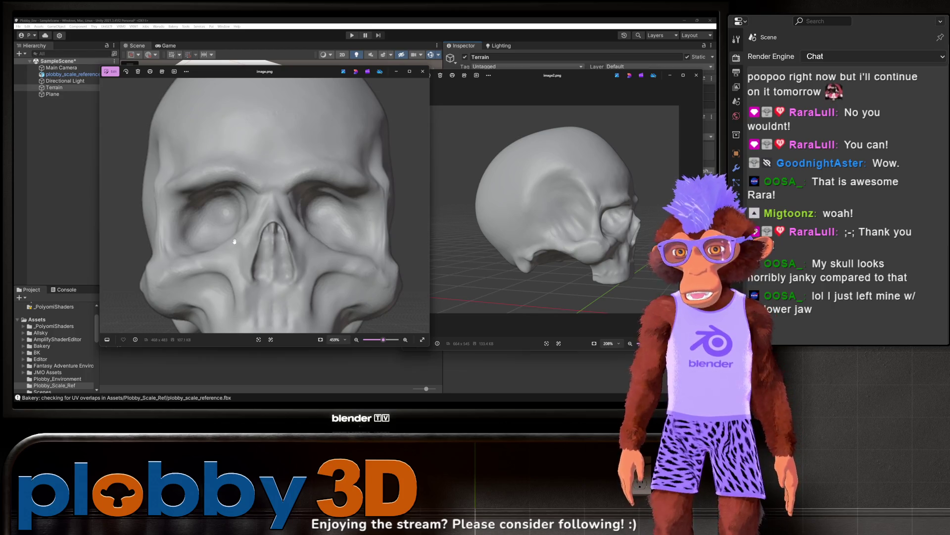
pyautogui.scroll(-3, 233, 238)
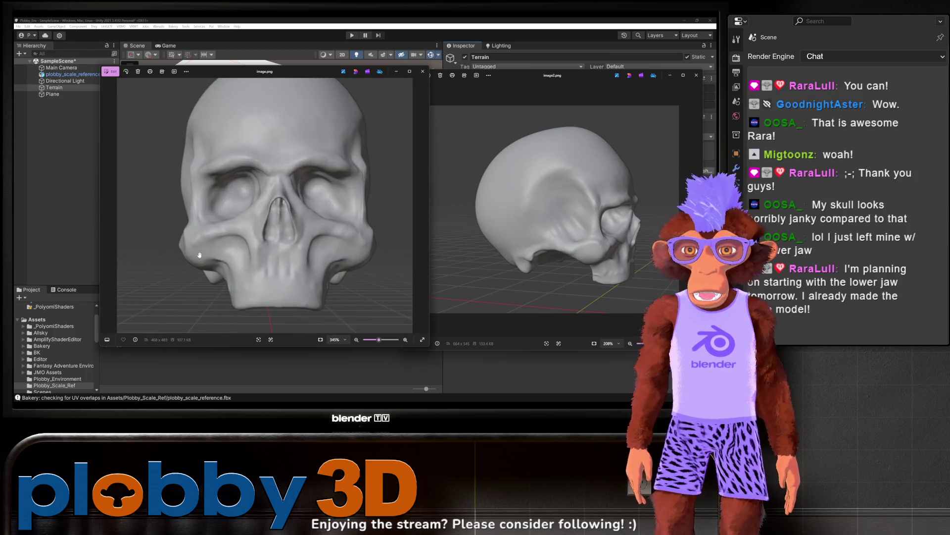
pyautogui.scroll(3, 315, 252)
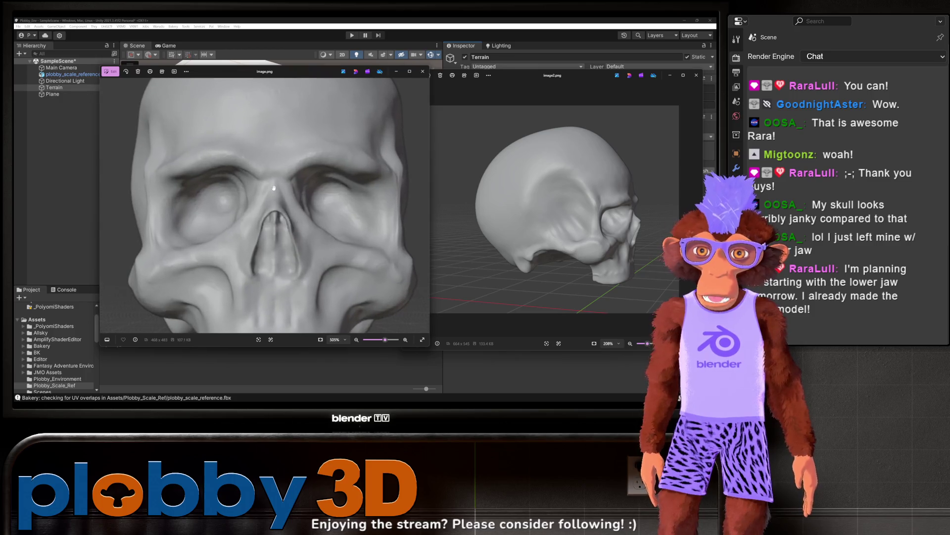
pyautogui.scroll(-3, 309, 197)
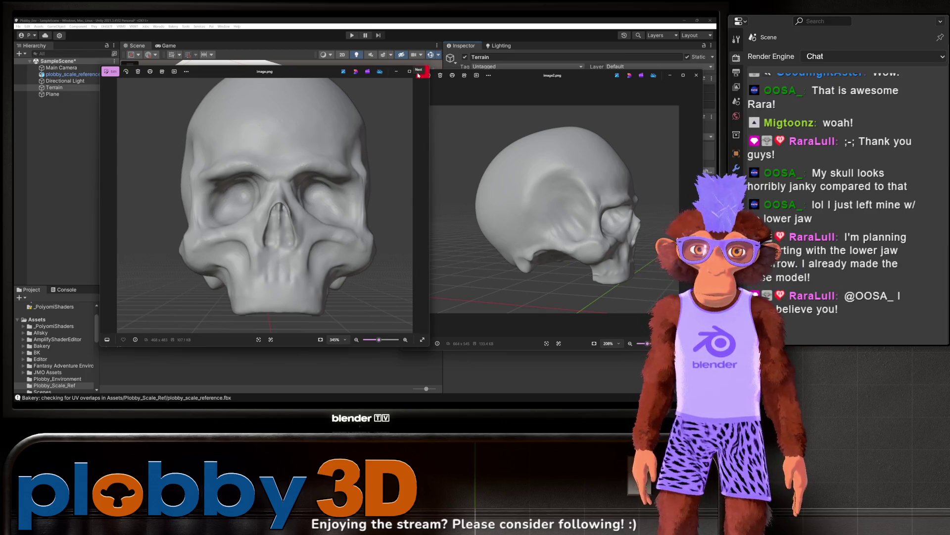
# Close both skull image windows, return to Blender, and delete the cylinder
pyautogui.click(418, 74)
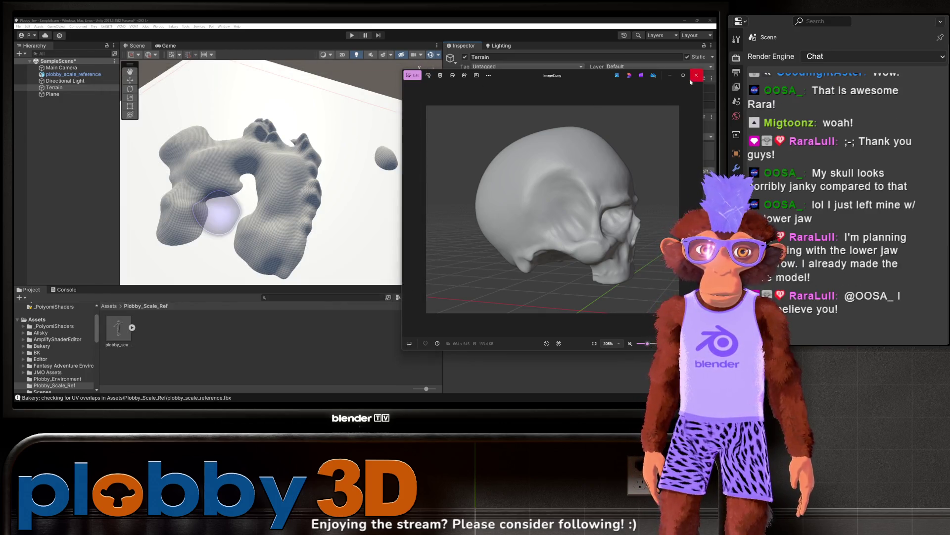
pyautogui.click(692, 79)
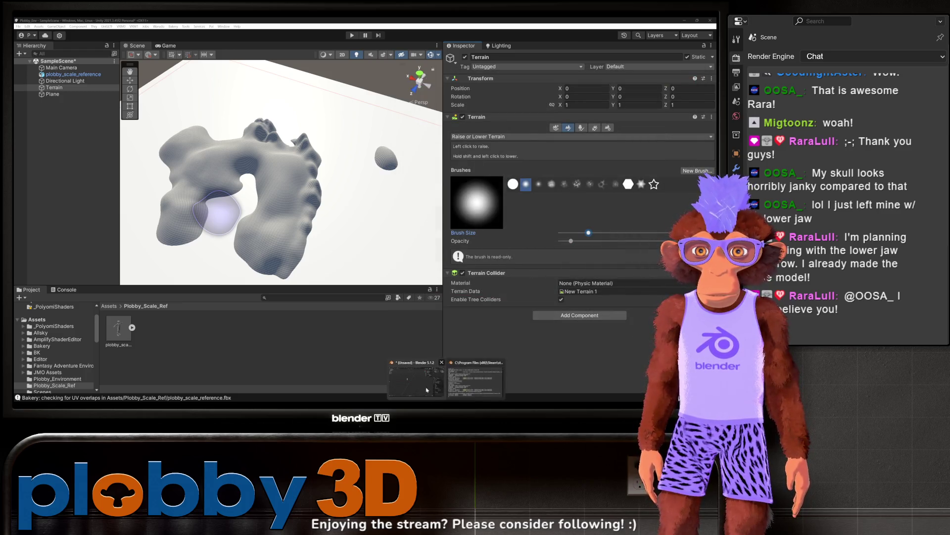
pyautogui.click(445, 399)
pyautogui.click(278, 196)
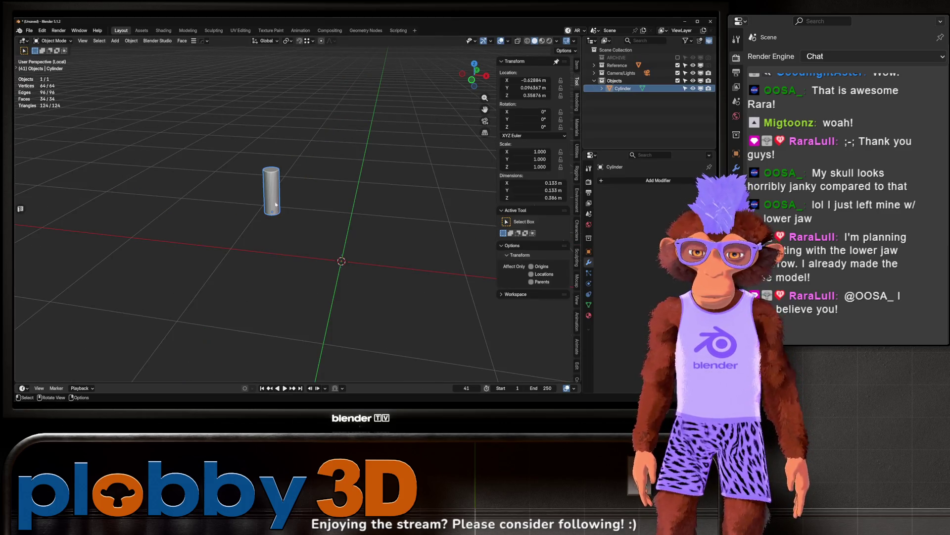
pyautogui.press('Delete')
# Show the Blender Studio catalog's assets in the Assets workspace
pyautogui.click(141, 31)
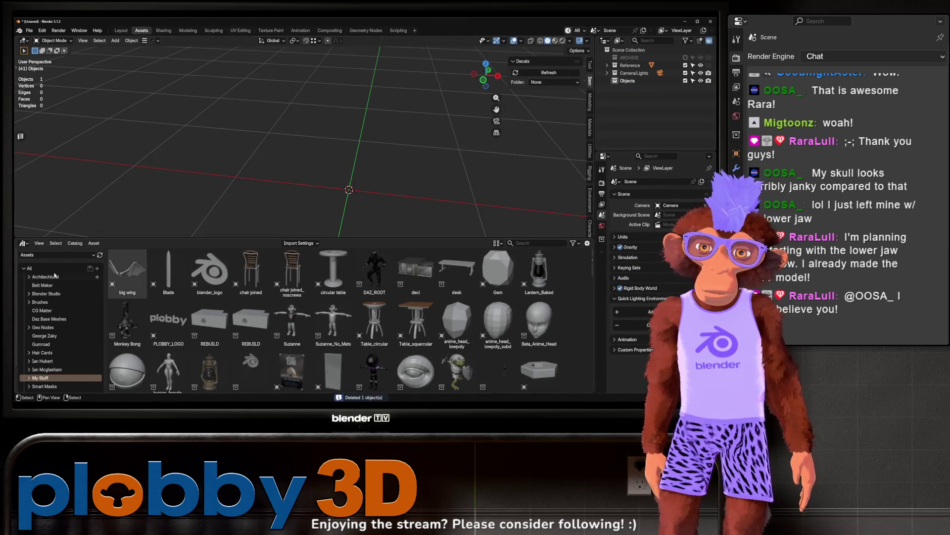
pyautogui.click(53, 255)
pyautogui.click(48, 300)
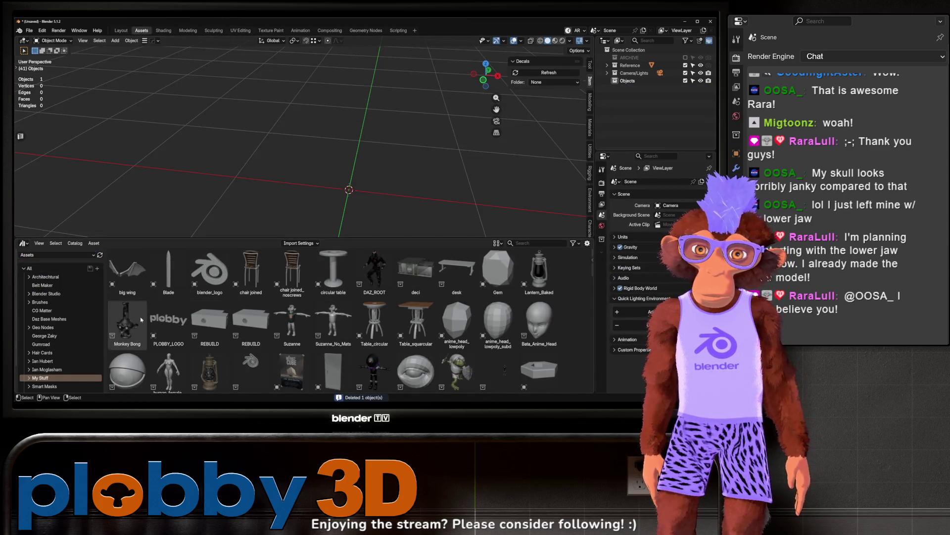
pyautogui.click(46, 294)
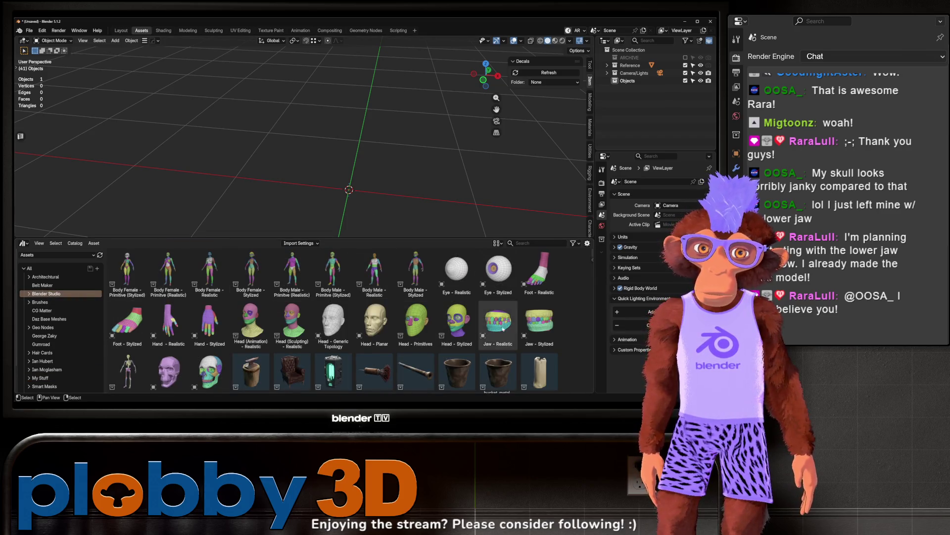
# Drag Skull - Realistic into the scene, inspect it at multires level 0, then delete it
pyautogui.click(209, 370)
pyautogui.scroll(-3, 206, 341)
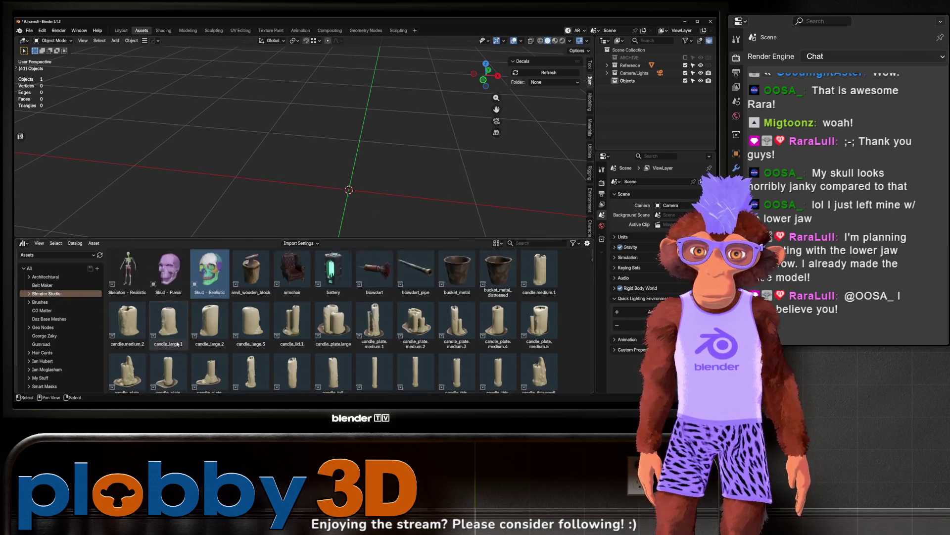
pyautogui.scroll(2, 206, 341)
pyautogui.moveTo(210, 317)
pyautogui.mouseDown()
pyautogui.moveTo(255, 270)
pyautogui.moveTo(351, 212)
pyautogui.mouseUp()
pyautogui.moveTo(354, 162); pyautogui.dragTo(354, 164)
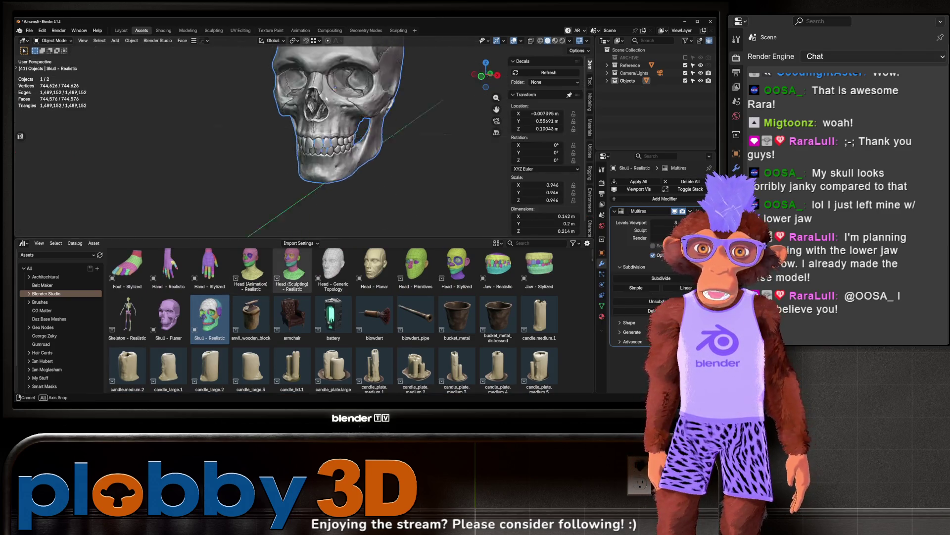
pyautogui.moveTo(314, 123)
pyautogui.mouseDown()
pyautogui.moveTo(341, 168)
pyautogui.moveTo(367, 166)
pyautogui.mouseUp()
pyautogui.scroll(-3, 330, 171)
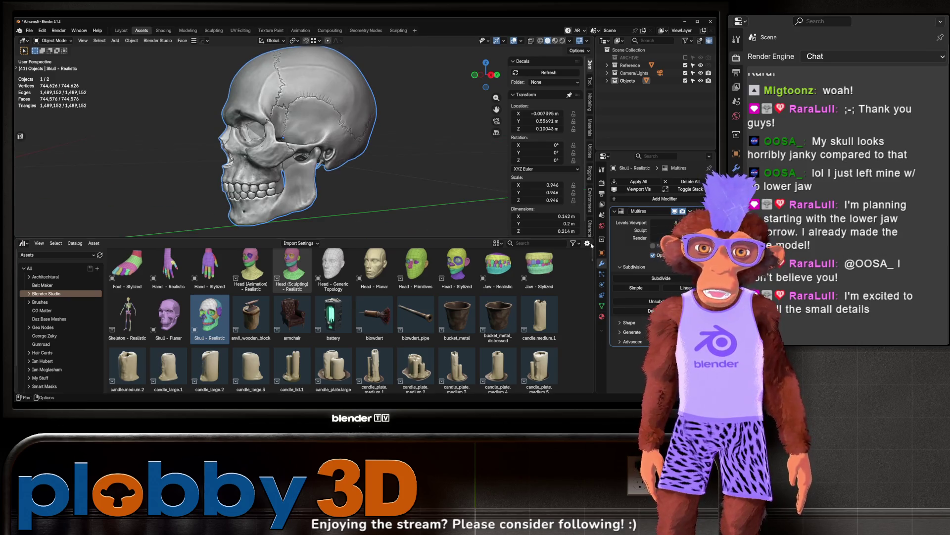
pyautogui.hotkey('ctrl', '0')
pyautogui.moveTo(297, 129)
pyautogui.mouseDown()
pyautogui.moveTo(477, 140)
pyautogui.moveTo(374, 196)
pyautogui.moveTo(253, 113)
pyautogui.mouseUp()
pyautogui.press('Delete')
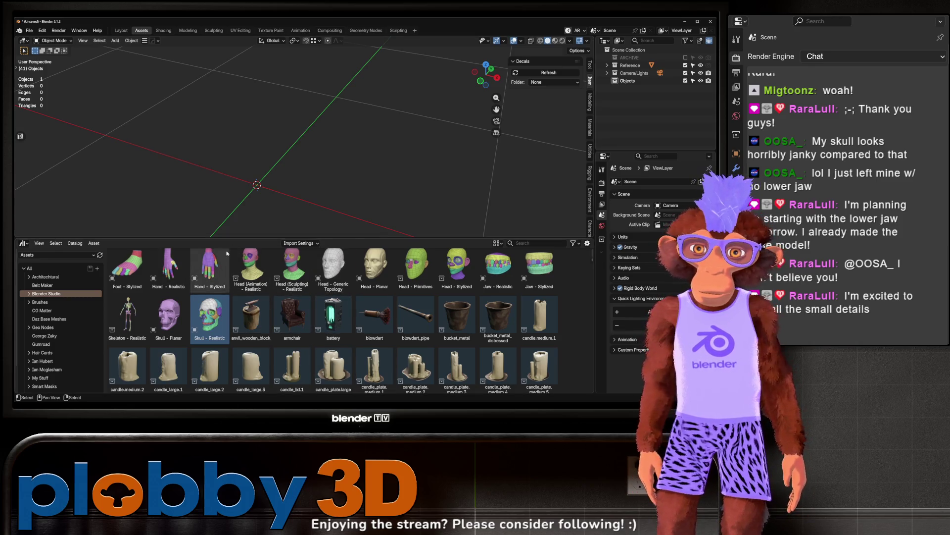
# Orbit the empty Blender scene around the vertical axis with numpad 4
pyautogui.scroll(-3, 227, 254)
pyautogui.scroll(5, 238, 307)
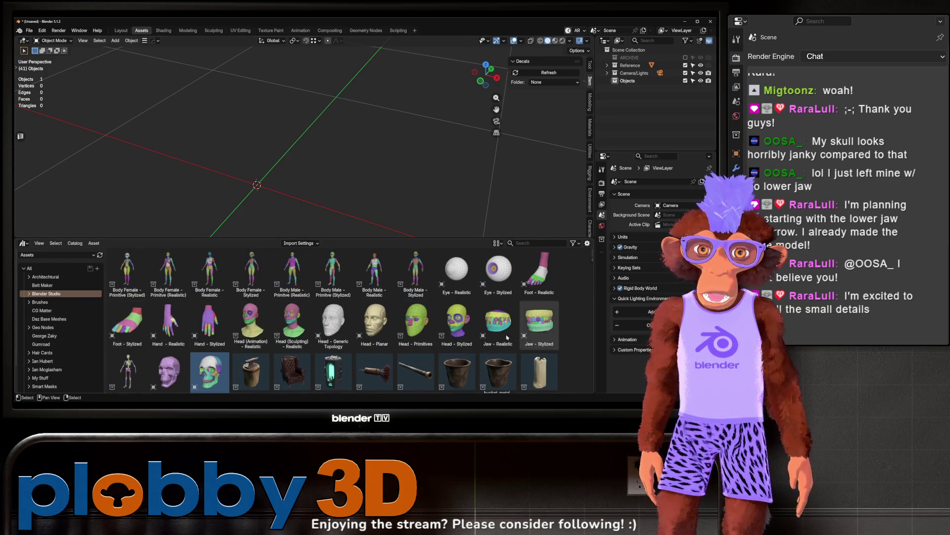
pyautogui.press('KP_4')
pyautogui.press('KP_4')
pyautogui.press('KP_4')
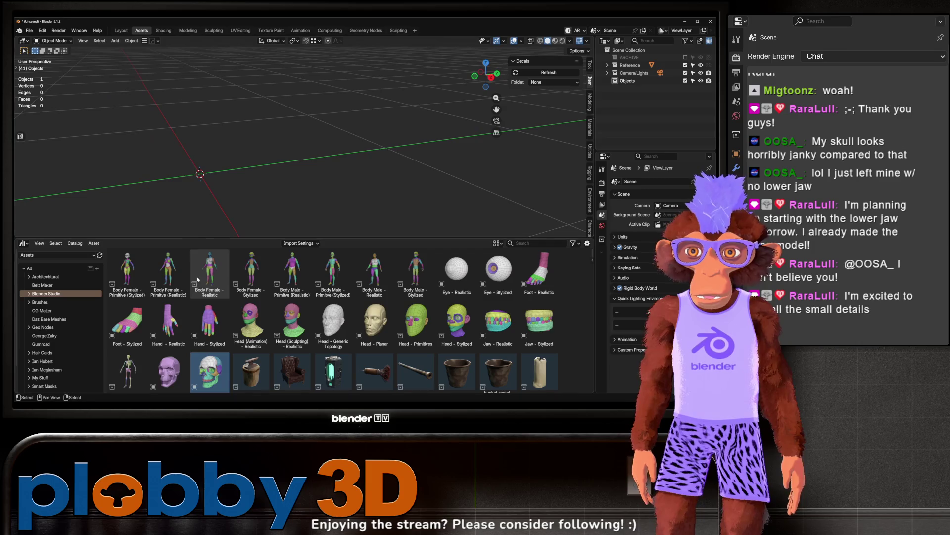
pyautogui.press('KP_4')
pyautogui.press('KP_4')
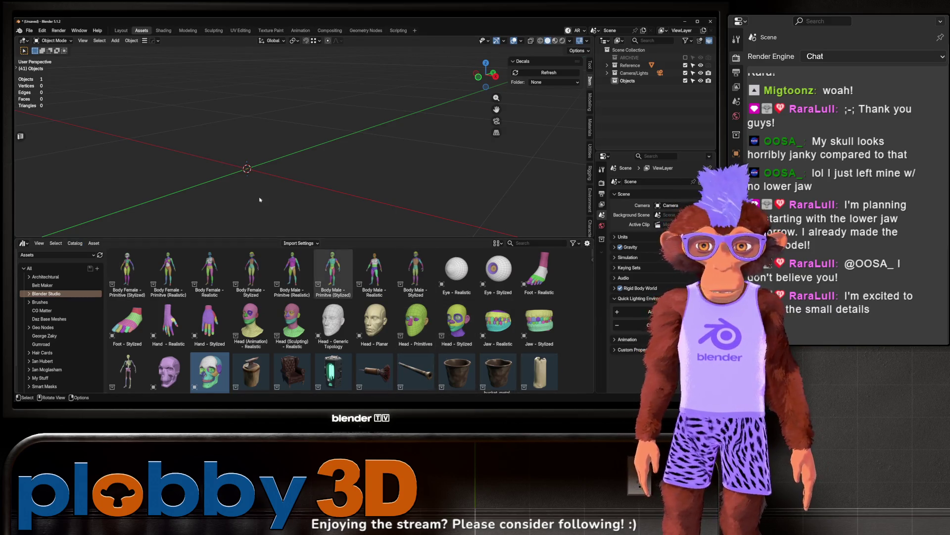
pyautogui.moveTo(260, 199)
pyautogui.mouseDown()
pyautogui.moveTo(244, 148)
pyautogui.moveTo(233, 188)
pyautogui.mouseUp()
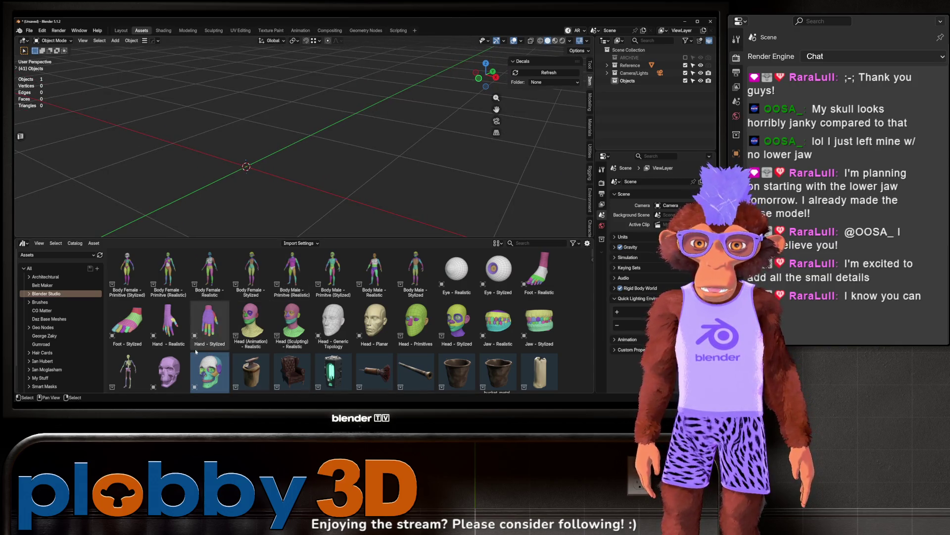
# Scroll the asset library down to the factory assets, then bring up the Unity terrain
pyautogui.scroll(-15, 196, 352)
pyautogui.scroll(-10, 360, 332)
pyautogui.scroll(-10, 334, 339)
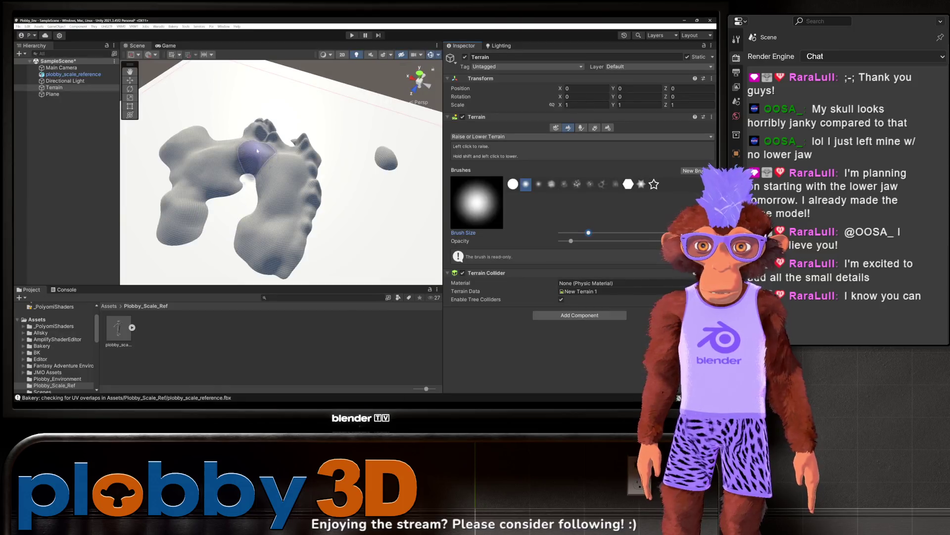
pyautogui.scroll(-3, 257, 150)
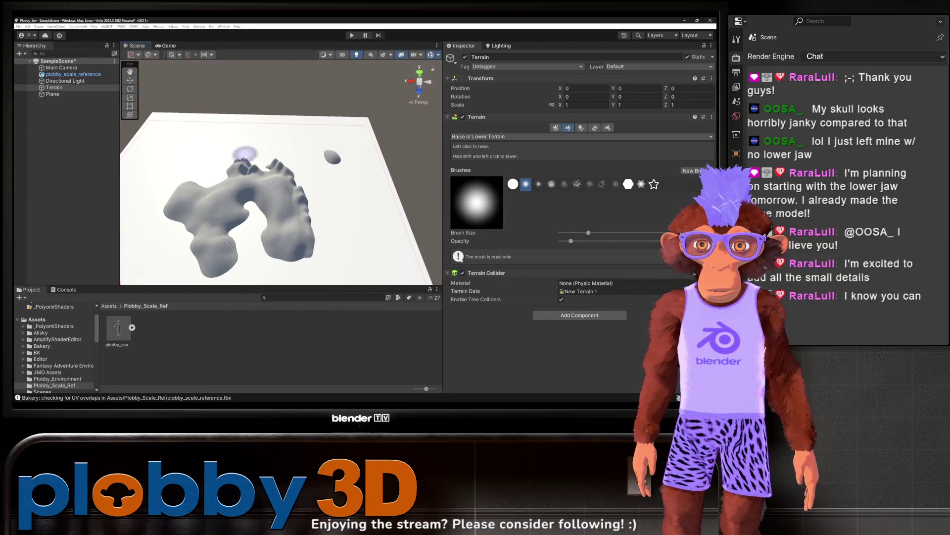
pyautogui.moveTo(246, 155)
pyautogui.mouseDown()
pyautogui.moveTo(244, 187)
pyautogui.moveTo(229, 204)
pyautogui.moveTo(233, 238)
pyautogui.moveTo(286, 204)
pyautogui.moveTo(286, 163)
pyautogui.mouseUp()
pyautogui.scroll(3, 233, 237)
pyautogui.scroll(-2, 230, 240)
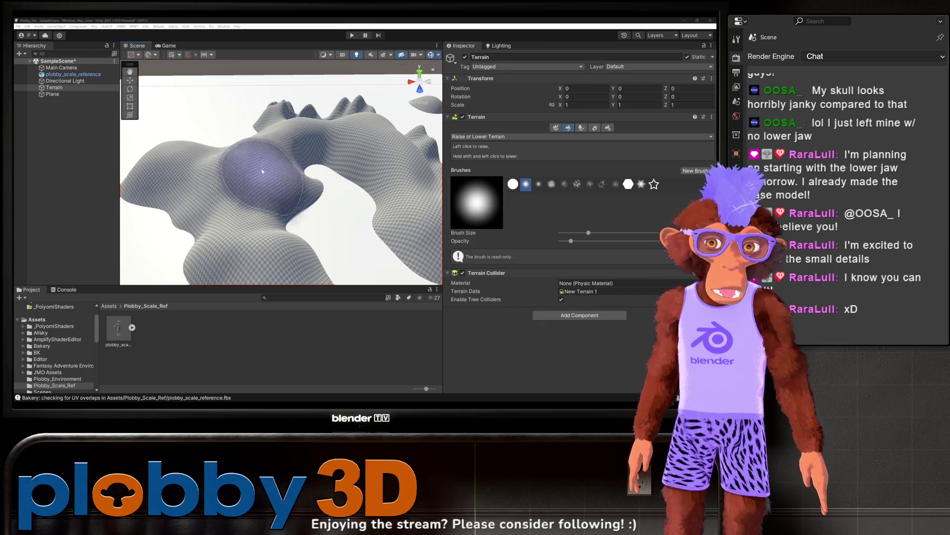
# Raise another rounded bulge on the terrain with Raise or Lower Terrain
pyautogui.moveTo(297, 149)
pyautogui.mouseDown()
pyautogui.moveTo(323, 166)
pyautogui.moveTo(199, 117)
pyautogui.moveTo(228, 143)
pyautogui.moveTo(211, 159)
pyautogui.mouseUp()
pyautogui.scroll(5, 223, 186)
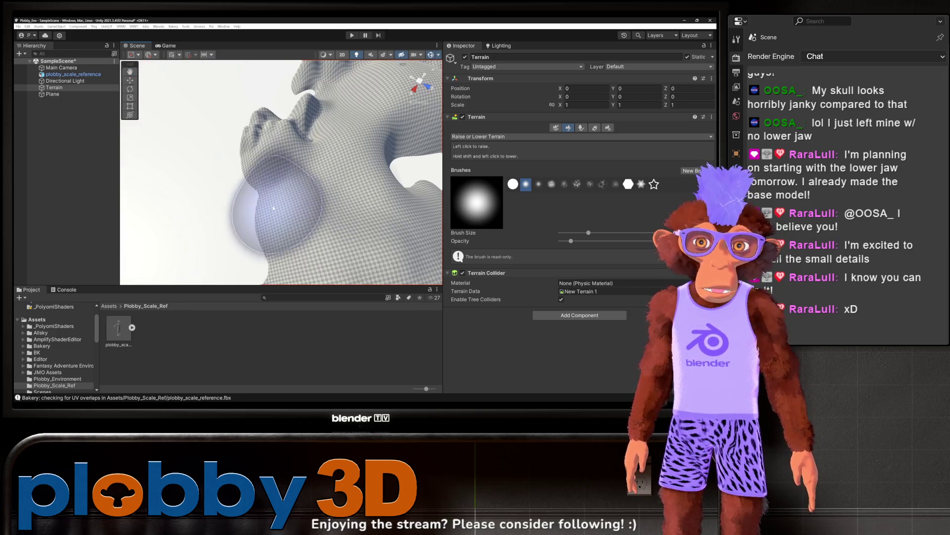
pyautogui.moveTo(246, 234)
pyautogui.mouseDown()
pyautogui.moveTo(230, 201)
pyautogui.moveTo(239, 251)
pyautogui.moveTo(259, 195)
pyautogui.moveTo(341, 221)
pyautogui.moveTo(259, 199)
pyautogui.moveTo(325, 232)
pyautogui.moveTo(348, 224)
pyautogui.moveTo(301, 196)
pyautogui.moveTo(302, 178)
pyautogui.moveTo(322, 181)
pyautogui.moveTo(324, 167)
pyautogui.moveTo(308, 129)
pyautogui.moveTo(318, 70)
pyautogui.mouseUp()
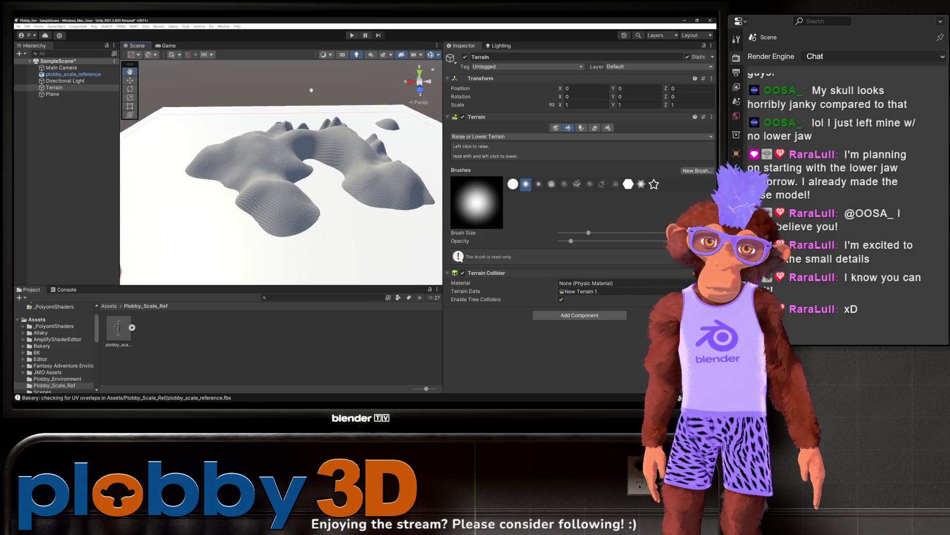
# Widen the Scene view by dragging the Scene/Inspector splitter right
pyautogui.scroll(5, 269, 128)
pyautogui.moveTo(272, 133); pyautogui.dragTo(323, 168)
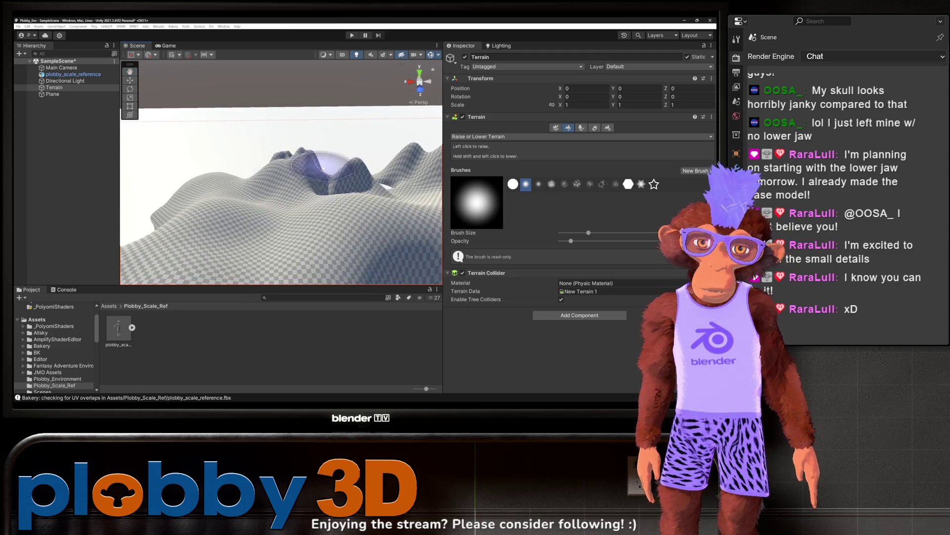
pyautogui.moveTo(445, 189); pyautogui.dragTo(605, 189)
pyautogui.scroll(3, 437, 106)
pyautogui.scroll(-5, 438, 106)
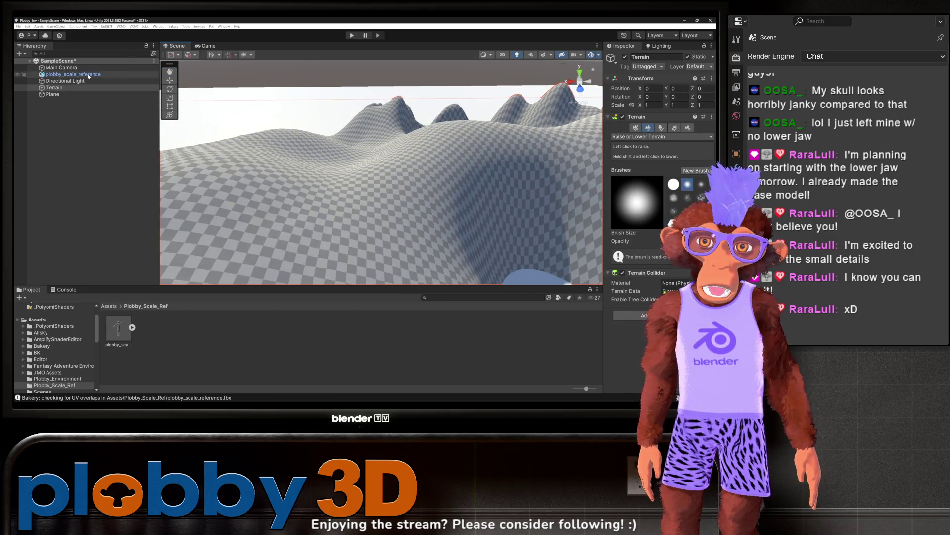
# Move plobby_scale_reference along X to 293.4, then reselect the Terrain for height painting
pyautogui.doubleClick(88, 75)
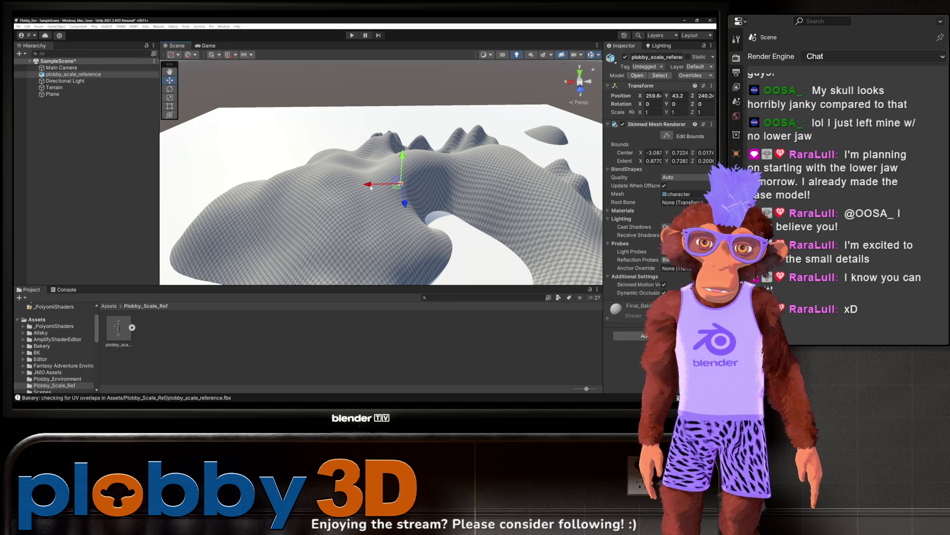
pyautogui.moveTo(312, 184)
pyautogui.mouseDown()
pyautogui.moveTo(289, 173)
pyautogui.moveTo(282, 127)
pyautogui.mouseUp()
pyautogui.scroll(10, 297, 139)
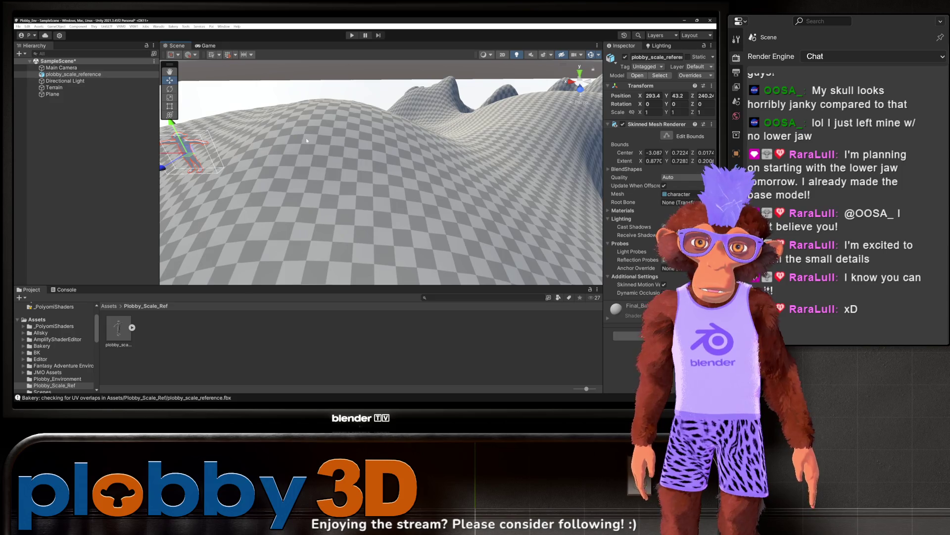
pyautogui.press('f')
pyautogui.moveTo(316, 146)
pyautogui.keyDown('alt'); pyautogui.mouseDown()
pyautogui.moveTo(360, 147)
pyautogui.moveTo(350, 186)
pyautogui.mouseUp(); pyautogui.keyUp('alt')
pyautogui.click(373, 238)
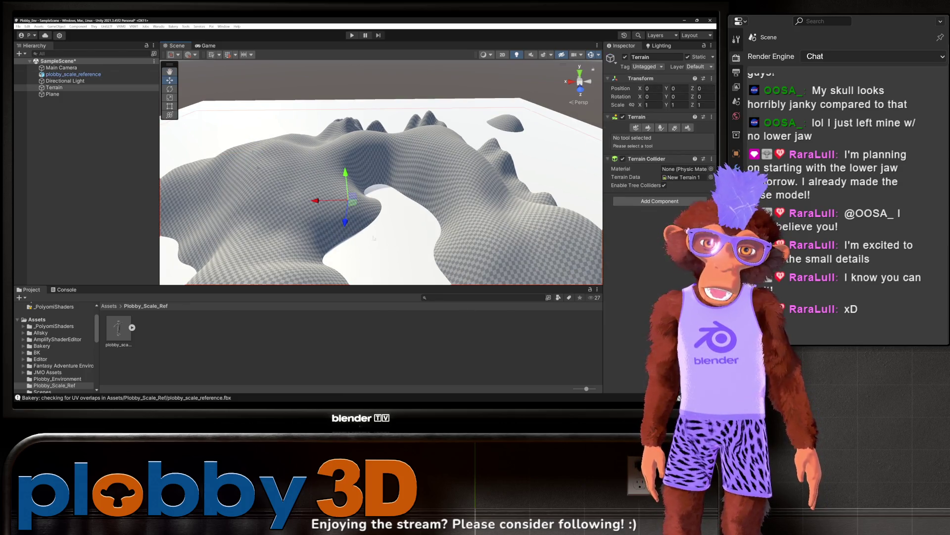
pyautogui.click(649, 128)
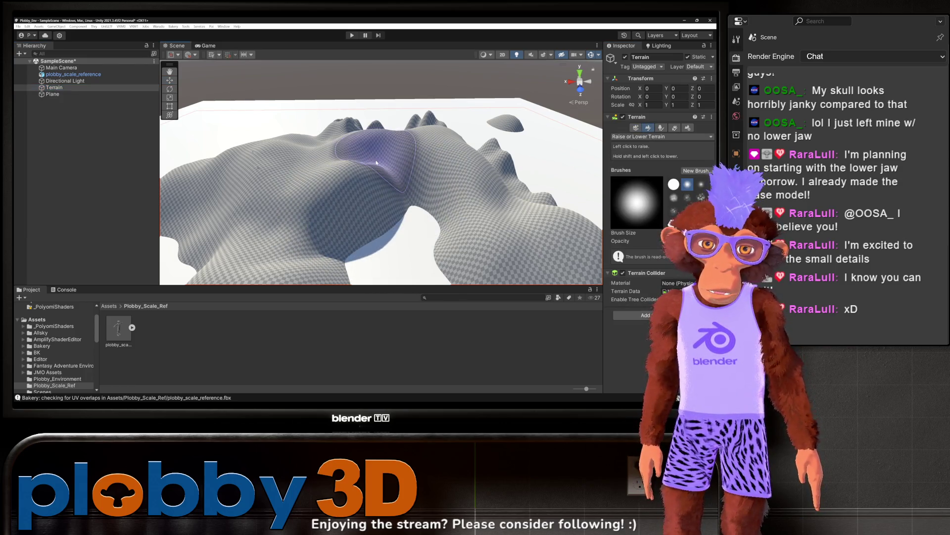
# Orbit and zoom around the terrain to survey the sculpted hills and the scale figure
pyautogui.moveTo(362, 156); pyautogui.dragTo(452, 192)
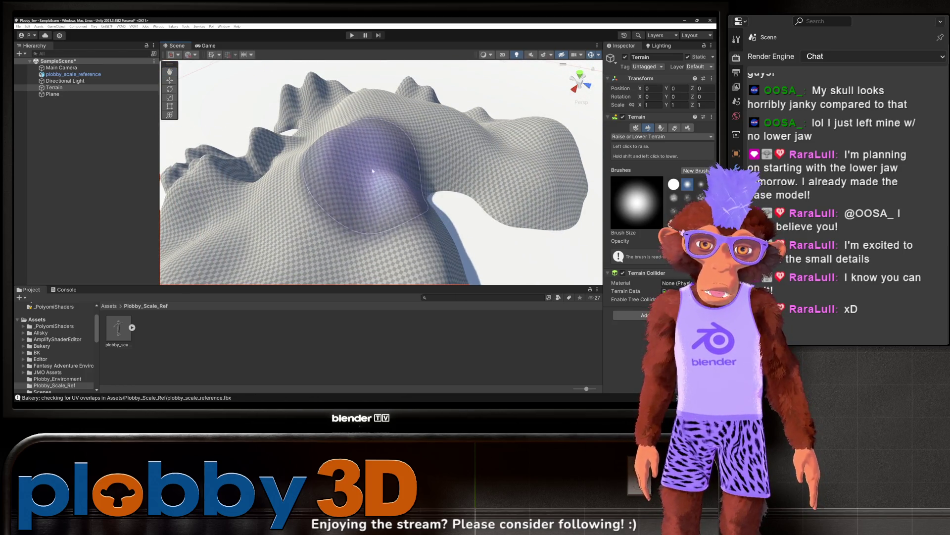
pyautogui.moveTo(289, 220); pyautogui.dragTo(221, 119)
pyautogui.scroll(8, 399, 202)
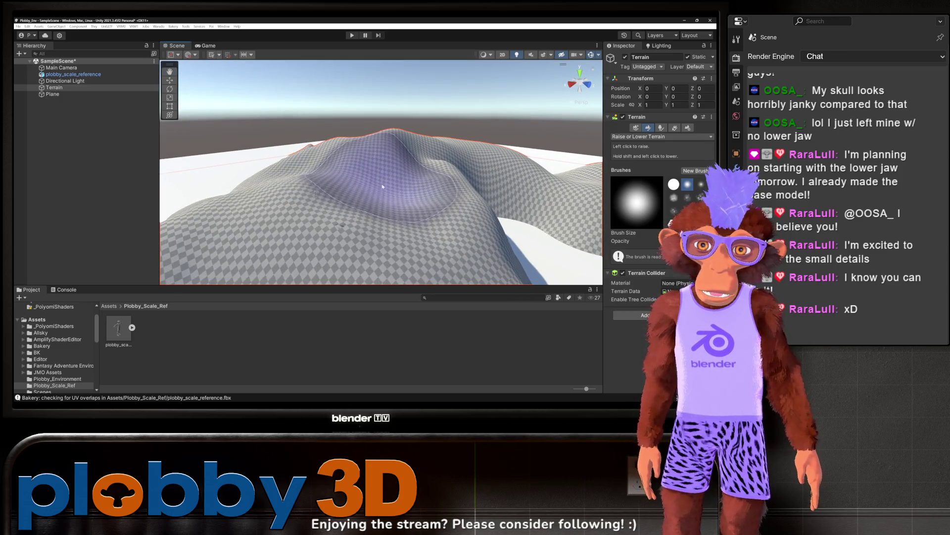
pyautogui.moveTo(399, 203); pyautogui.dragTo(398, 170)
pyautogui.scroll(-3, 339, 200)
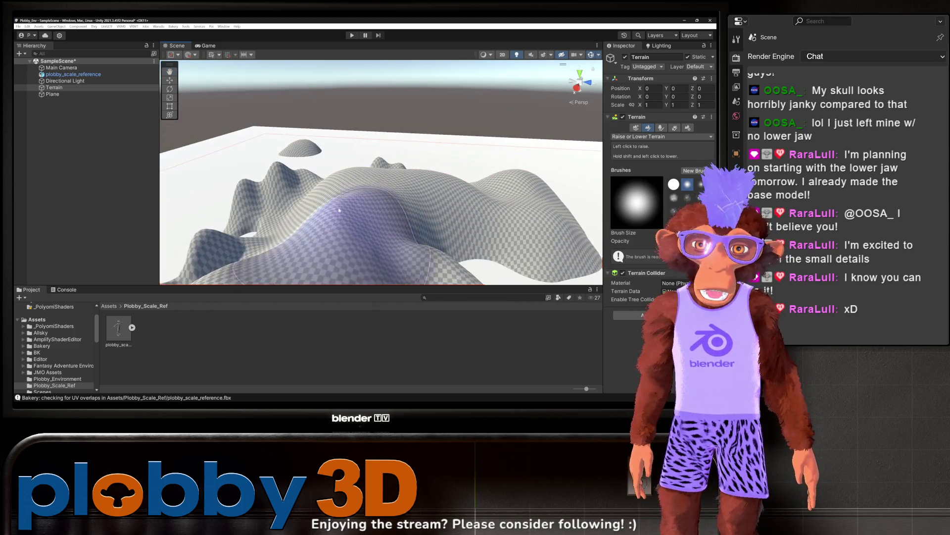
pyautogui.moveTo(339, 200)
pyautogui.mouseDown()
pyautogui.moveTo(356, 211)
pyautogui.moveTo(335, 220)
pyautogui.mouseUp()
pyautogui.scroll(5, 335, 220)
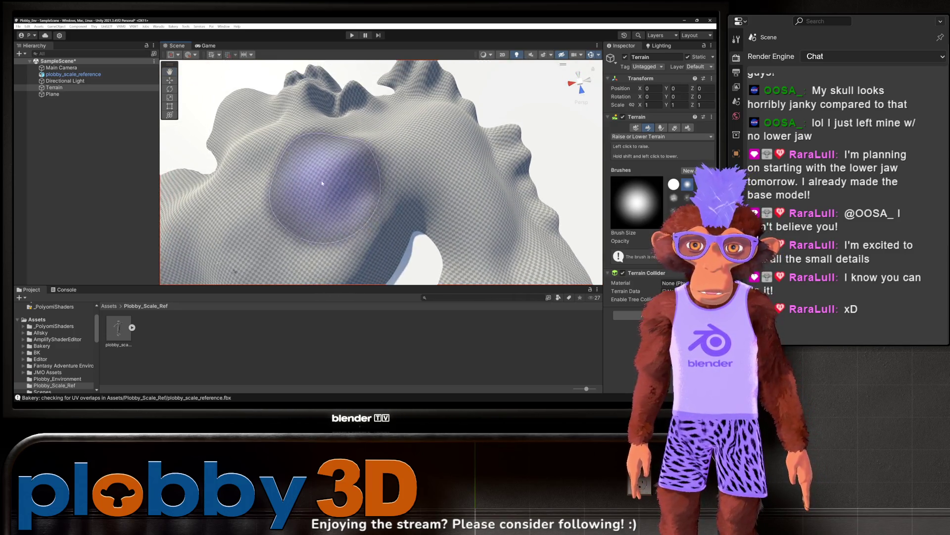
pyautogui.scroll(4, 323, 183)
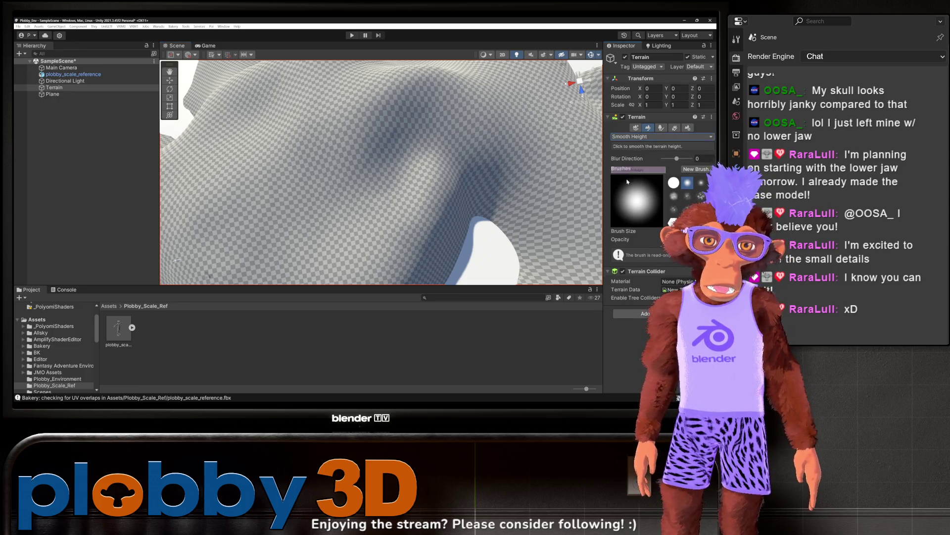
# Smooth the upper part of the terrain and across the central bulge with Smooth Height
pyautogui.scroll(-5, 381, 138)
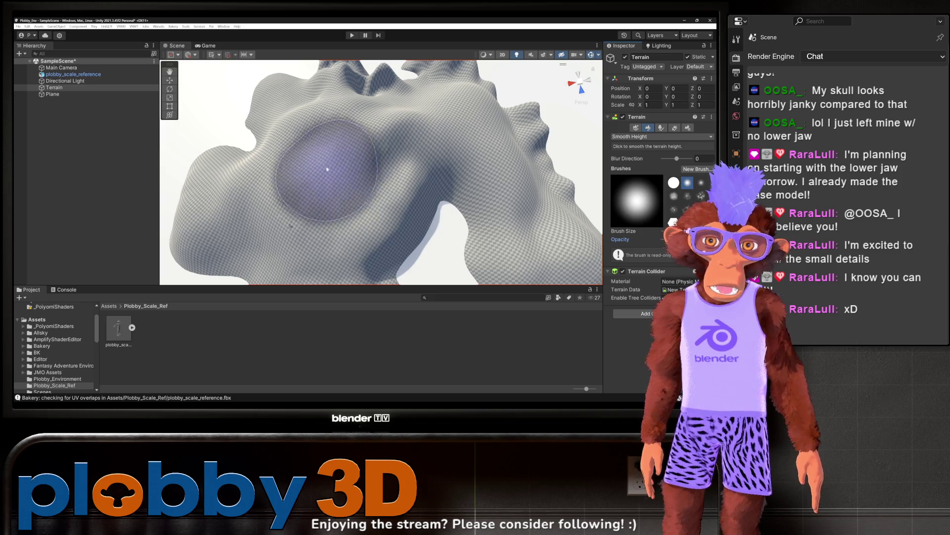
pyautogui.moveTo(327, 207)
pyautogui.mouseDown()
pyautogui.moveTo(456, 84)
pyautogui.moveTo(414, 131)
pyautogui.moveTo(393, 134)
pyautogui.moveTo(357, 170)
pyautogui.moveTo(377, 117)
pyautogui.moveTo(329, 127)
pyautogui.moveTo(341, 157)
pyautogui.moveTo(372, 117)
pyautogui.moveTo(357, 133)
pyautogui.moveTo(337, 112)
pyautogui.moveTo(339, 159)
pyautogui.moveTo(372, 159)
pyautogui.moveTo(351, 88)
pyautogui.moveTo(362, 117)
pyautogui.moveTo(277, 148)
pyautogui.moveTo(421, 114)
pyautogui.moveTo(377, 90)
pyautogui.moveTo(407, 124)
pyautogui.moveTo(314, 121)
pyautogui.moveTo(304, 140)
pyautogui.moveTo(361, 121)
pyautogui.moveTo(290, 122)
pyautogui.mouseUp()
pyautogui.scroll(-5, 398, 184)
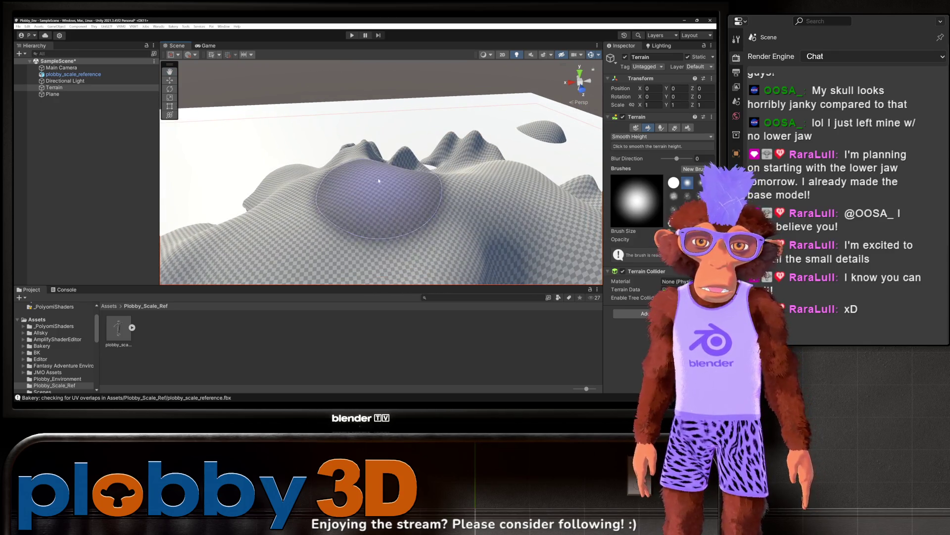
pyautogui.moveTo(398, 184)
pyautogui.mouseDown()
pyautogui.moveTo(364, 197)
pyautogui.moveTo(342, 223)
pyautogui.moveTo(389, 209)
pyautogui.moveTo(381, 198)
pyautogui.moveTo(329, 191)
pyautogui.moveTo(375, 213)
pyautogui.moveTo(341, 200)
pyautogui.moveTo(319, 223)
pyautogui.moveTo(350, 213)
pyautogui.moveTo(376, 180)
pyautogui.moveTo(333, 223)
pyautogui.moveTo(312, 212)
pyautogui.moveTo(399, 159)
pyautogui.moveTo(317, 227)
pyautogui.moveTo(346, 216)
pyautogui.moveTo(318, 222)
pyautogui.moveTo(387, 163)
pyautogui.mouseUp()
# Frame the whole terrain with F, then deselect and reselect the terrain to resume smoothing
pyautogui.press('f')
pyautogui.scroll(5, 355, 71)
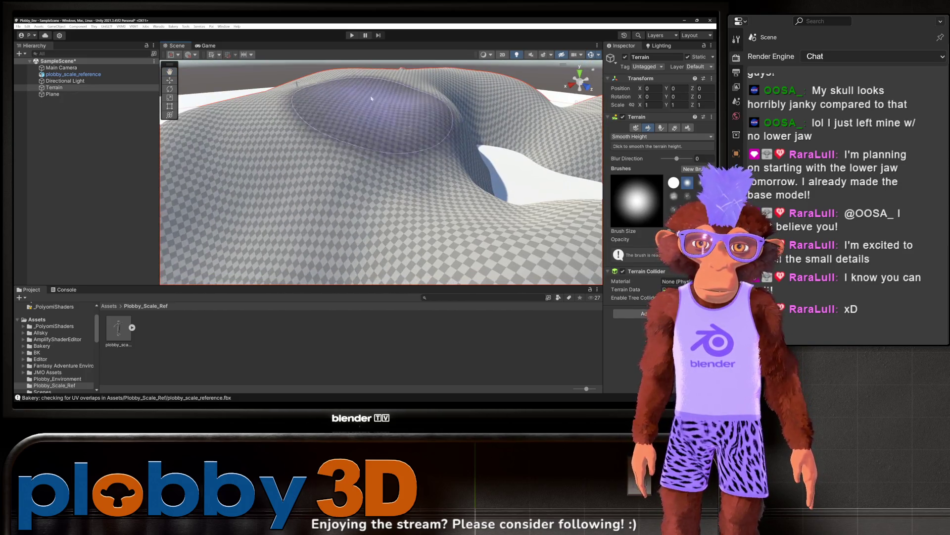
pyautogui.scroll(3, 355, 70)
pyautogui.press('f')
pyautogui.scroll(5, 380, 107)
pyautogui.scroll(-3, 380, 106)
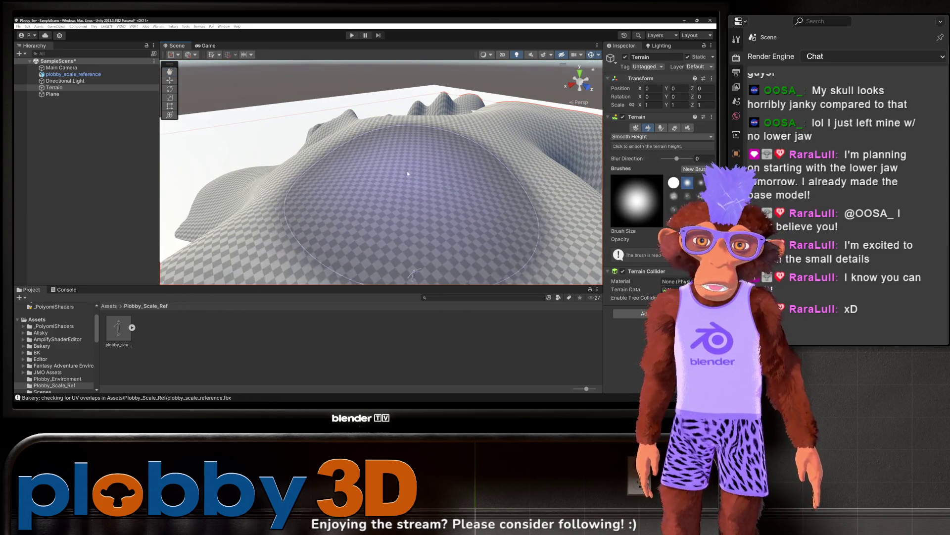
pyautogui.scroll(3, 409, 171)
pyautogui.press('f')
pyautogui.scroll(5, 231, 207)
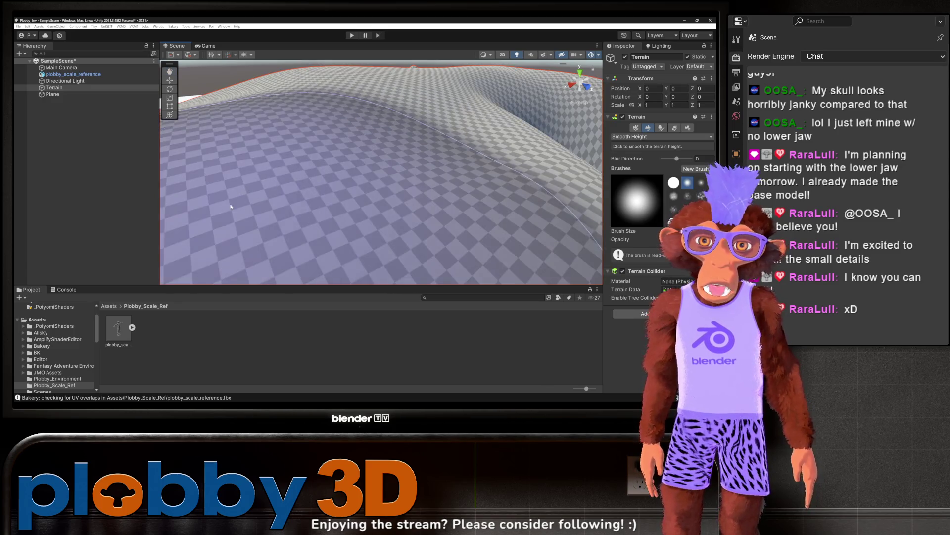
pyautogui.click(355, 64)
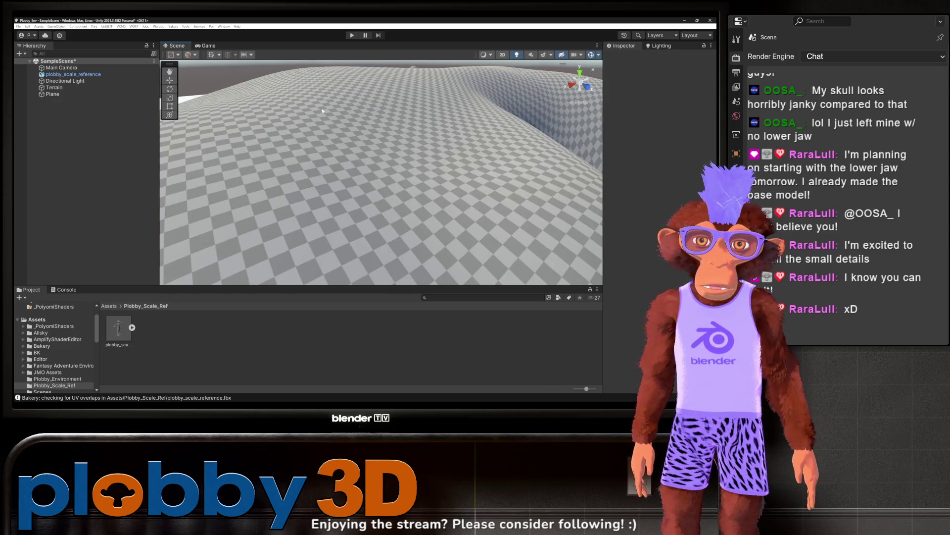
pyautogui.click(77, 87)
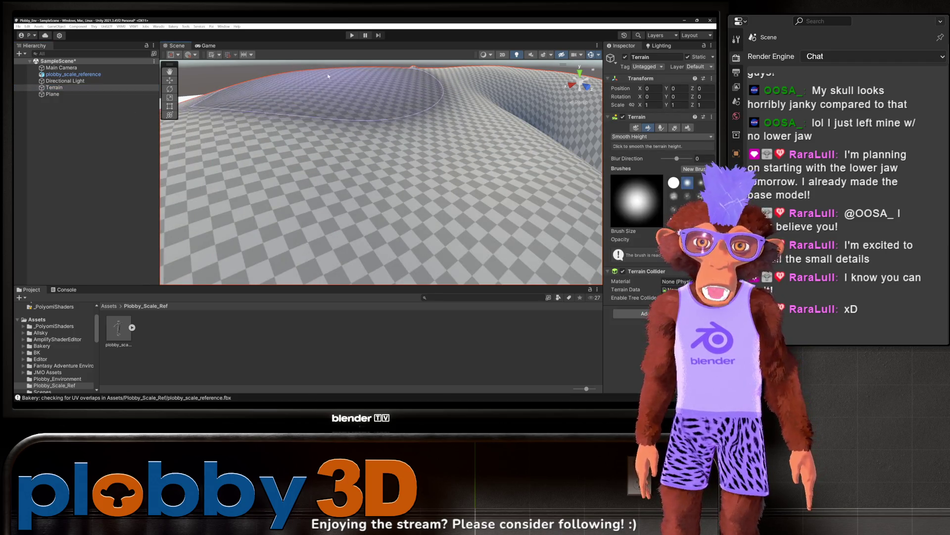
# Flatten the raised dome near the far edge and orbit around to inspect the softened ridges
pyautogui.moveTo(368, 75); pyautogui.dragTo(462, 68)
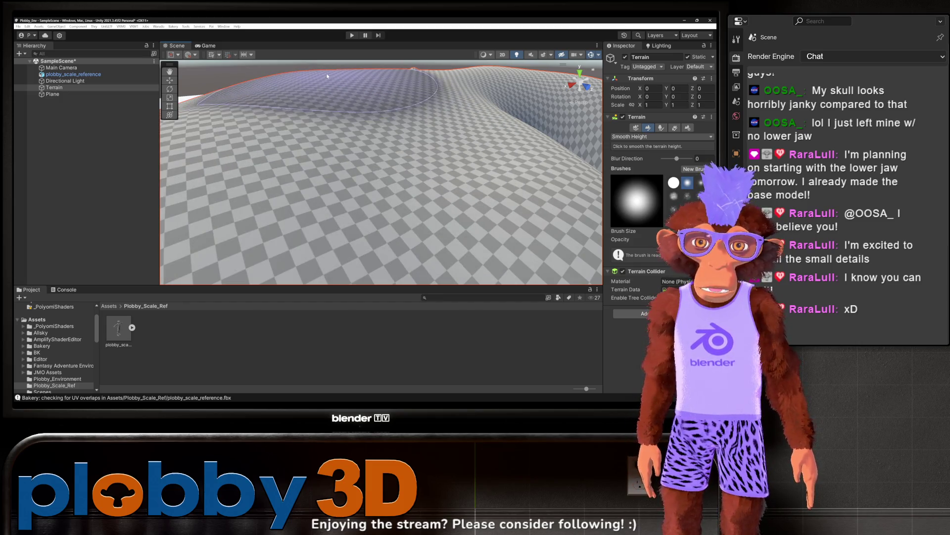
pyautogui.moveTo(344, 74)
pyautogui.mouseDown()
pyautogui.moveTo(404, 222)
pyautogui.moveTo(445, 188)
pyautogui.mouseUp()
pyautogui.scroll(5, 450, 183)
pyautogui.scroll(-5, 449, 183)
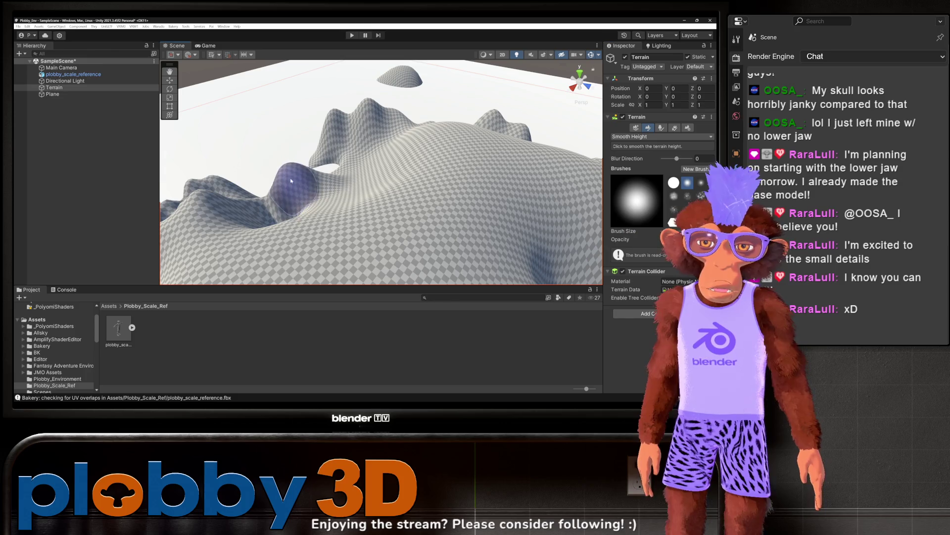
pyautogui.moveTo(266, 198)
pyautogui.mouseDown()
pyautogui.moveTo(212, 218)
pyautogui.moveTo(368, 224)
pyautogui.mouseUp()
pyautogui.scroll(-5, 368, 223)
pyautogui.moveTo(428, 195)
pyautogui.mouseDown()
pyautogui.moveTo(324, 174)
pyautogui.moveTo(341, 203)
pyautogui.mouseUp()
pyautogui.scroll(-2, 356, 230)
pyautogui.moveTo(408, 179); pyautogui.dragTo(522, 171)
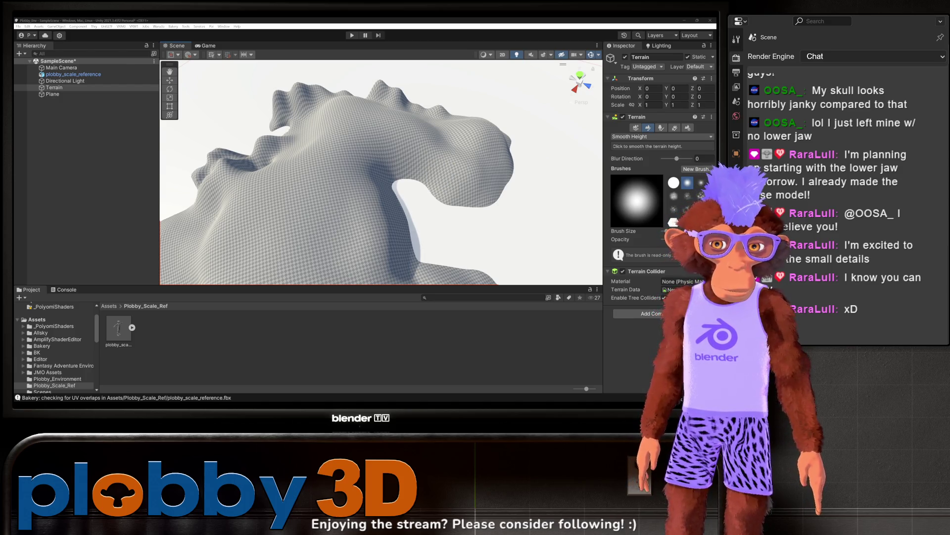
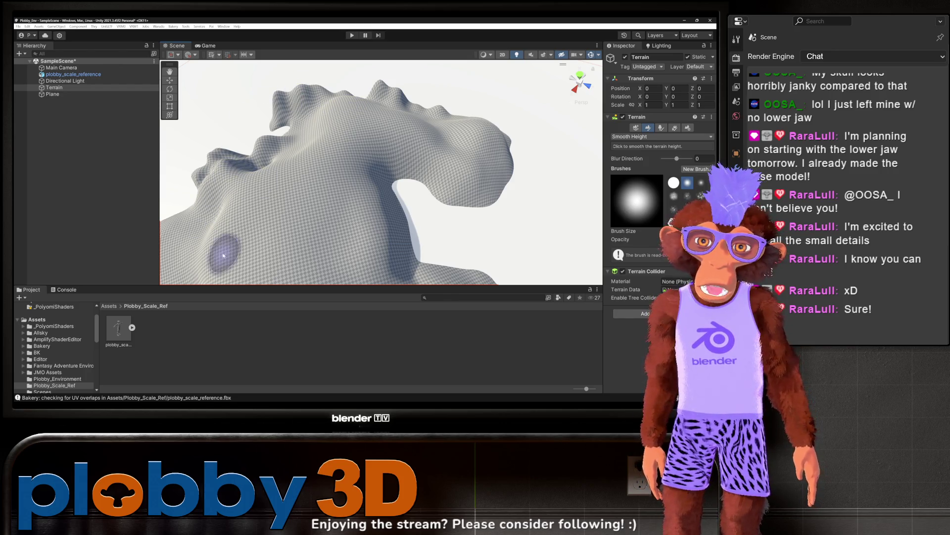
# Frame the whole island terrain, then orbit and zoom out to view it from a wider, higher angle
pyautogui.press('f')
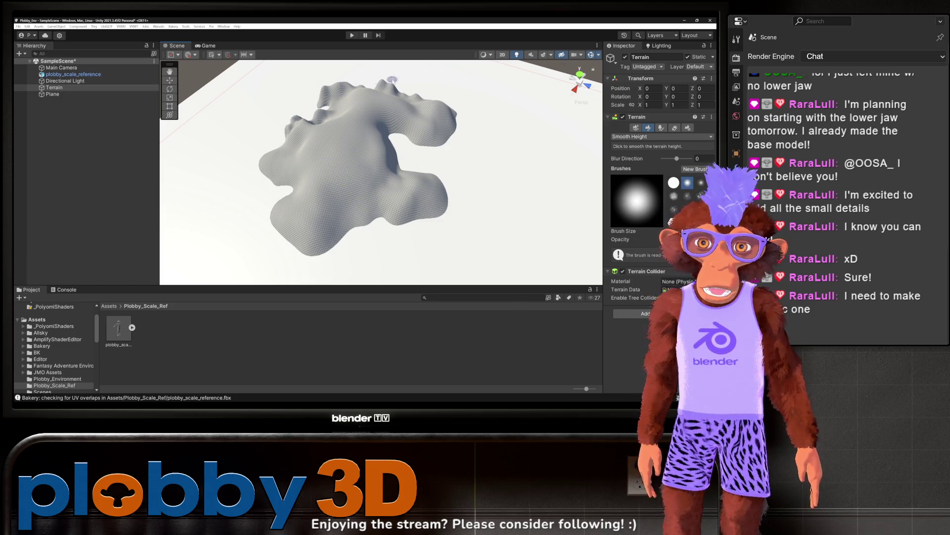
pyautogui.moveTo(371, 85)
pyautogui.mouseDown()
pyautogui.moveTo(383, 189)
pyautogui.moveTo(337, 131)
pyautogui.moveTo(359, 159)
pyautogui.moveTo(385, 154)
pyautogui.mouseUp()
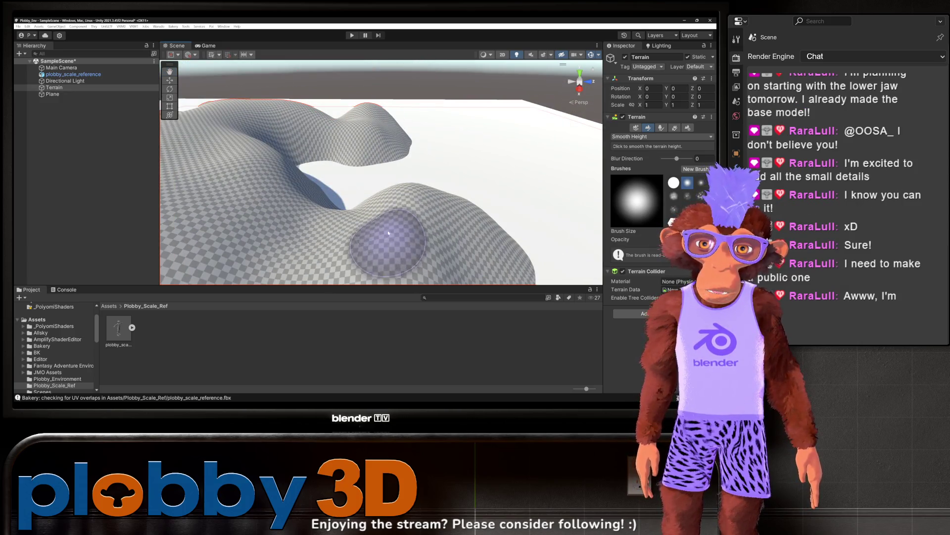
pyautogui.scroll(-5, 346, 182)
pyautogui.moveTo(310, 205)
pyautogui.mouseDown()
pyautogui.moveTo(323, 196)
pyautogui.moveTo(366, 204)
pyautogui.mouseUp()
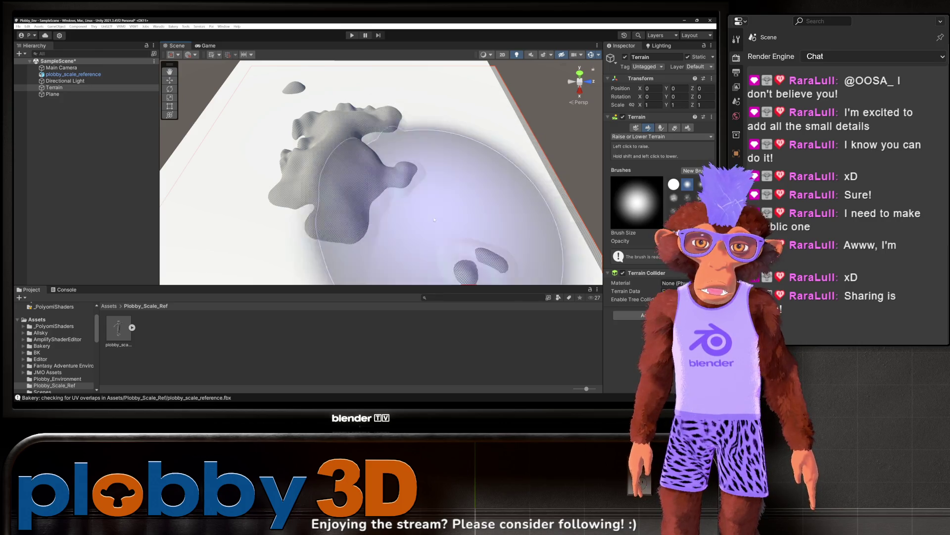
# Sculpt broad raised bulges along the terrain's near side with the large Raise or Lower brush
pyautogui.moveTo(241, 171)
pyautogui.mouseDown()
pyautogui.moveTo(275, 126)
pyautogui.moveTo(336, 167)
pyautogui.mouseUp()
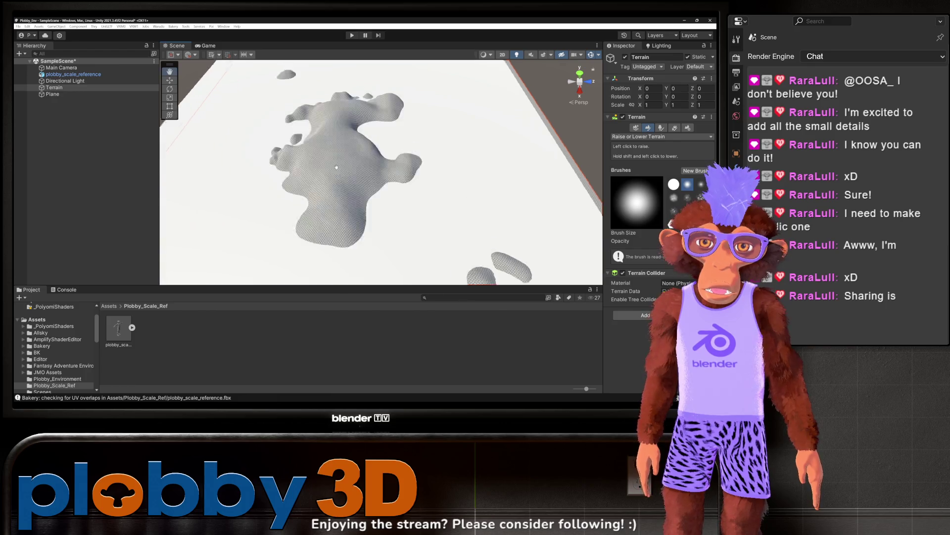
pyautogui.scroll(10, 327, 158)
pyautogui.scroll(-10, 327, 142)
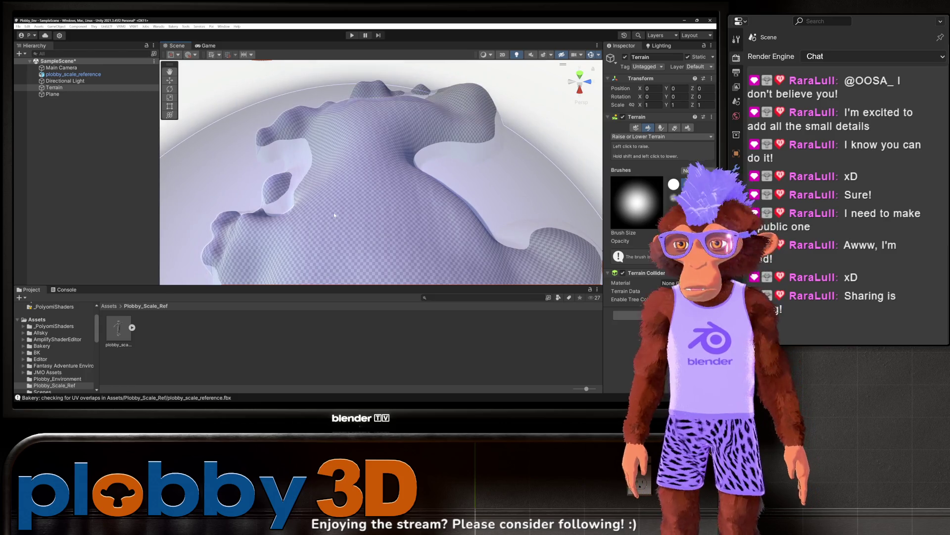
pyautogui.scroll(-10, 334, 212)
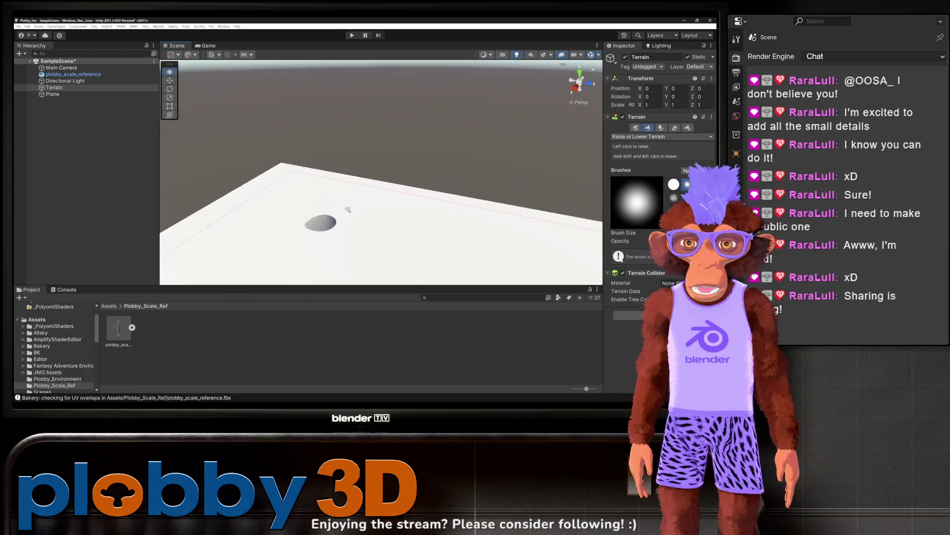
pyautogui.scroll(10, 348, 209)
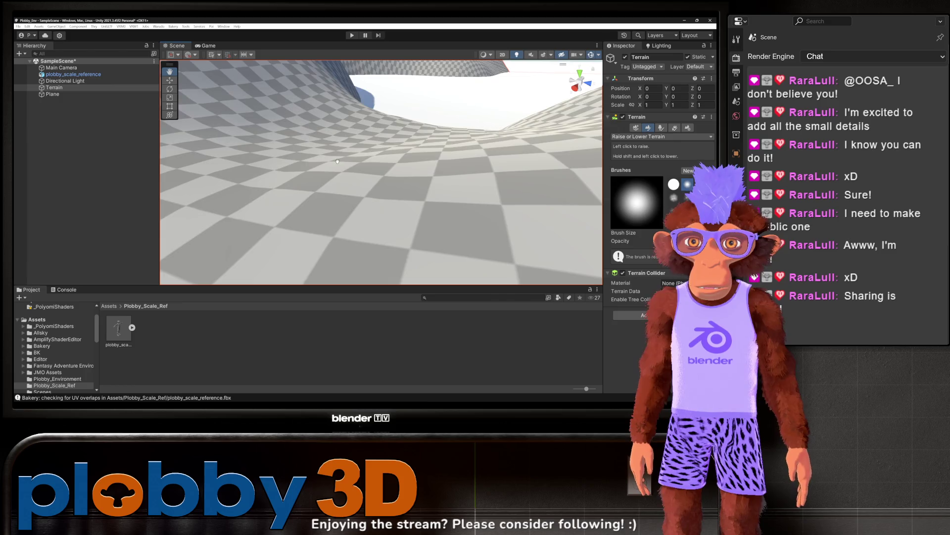
pyautogui.scroll(-10, 338, 160)
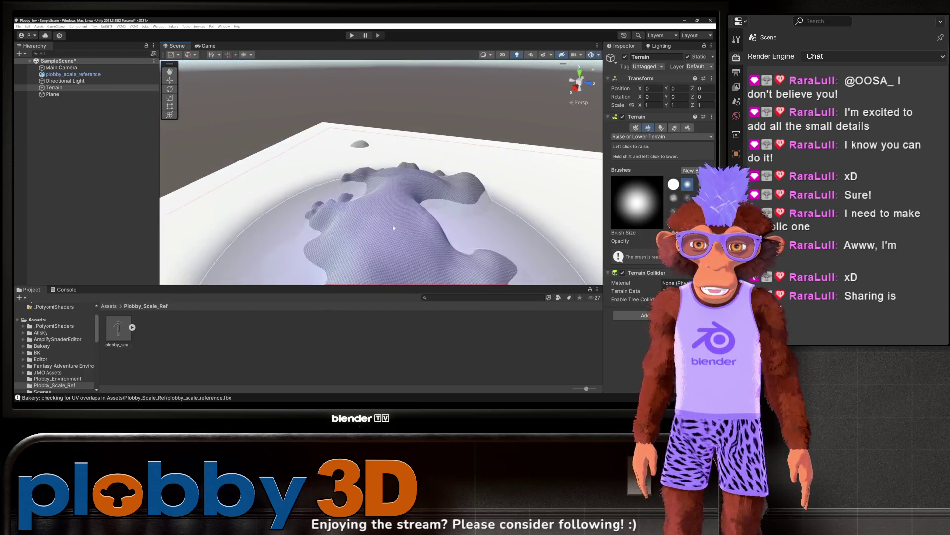
pyautogui.scroll(10, 394, 228)
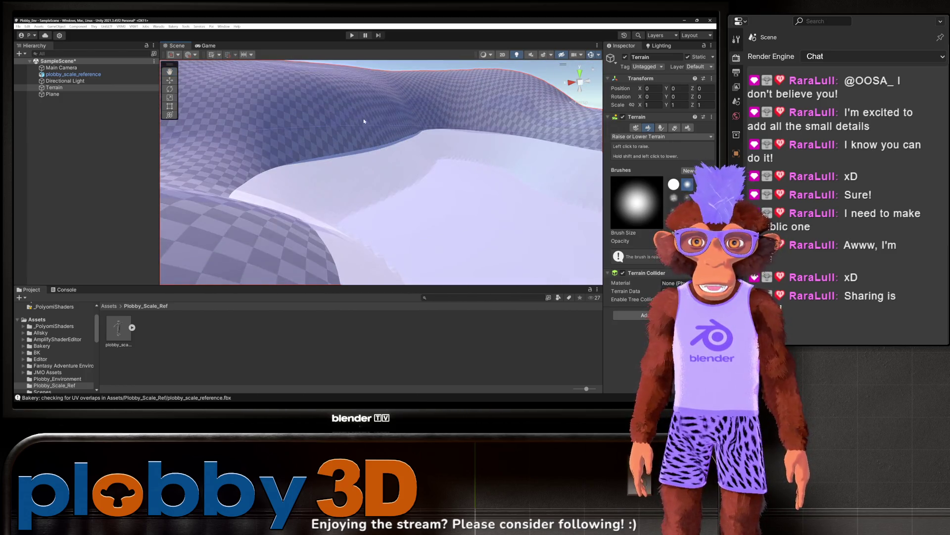
pyautogui.scroll(-8, 364, 120)
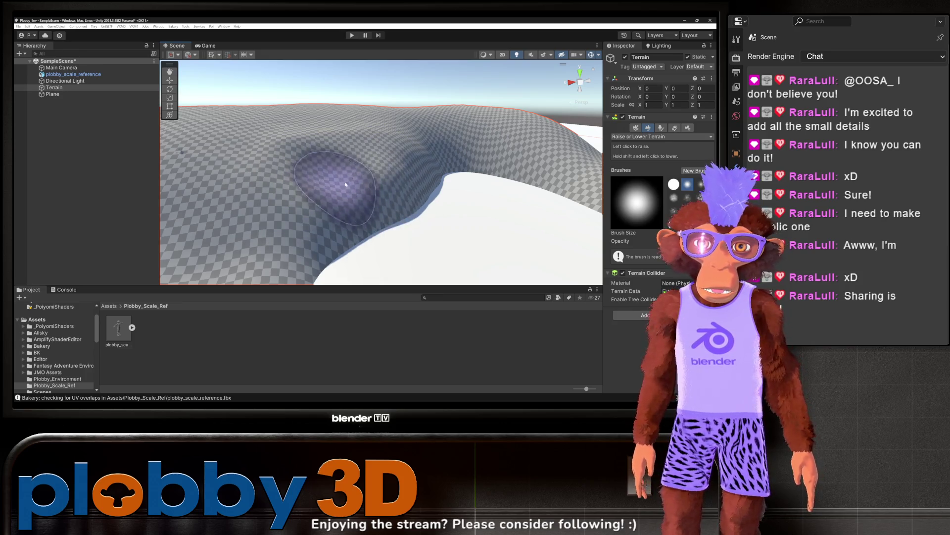
pyautogui.moveTo(298, 162)
pyautogui.mouseDown()
pyautogui.moveTo(365, 154)
pyautogui.moveTo(340, 149)
pyautogui.moveTo(340, 138)
pyautogui.moveTo(407, 144)
pyautogui.moveTo(371, 197)
pyautogui.moveTo(318, 202)
pyautogui.moveTo(250, 201)
pyautogui.moveTo(254, 146)
pyautogui.moveTo(355, 185)
pyautogui.mouseUp()
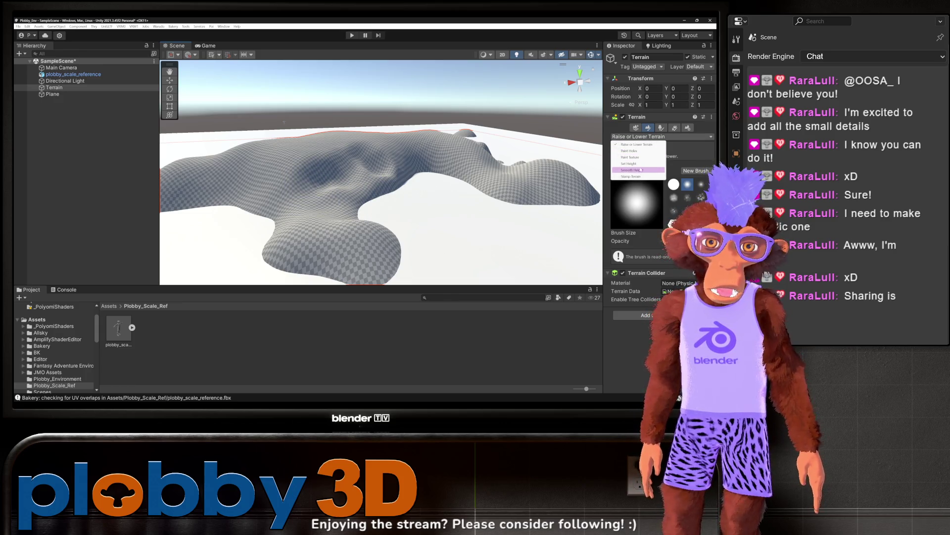
# Switch to Smooth Height and soften the folds along the island's central ridge
pyautogui.click(642, 169)
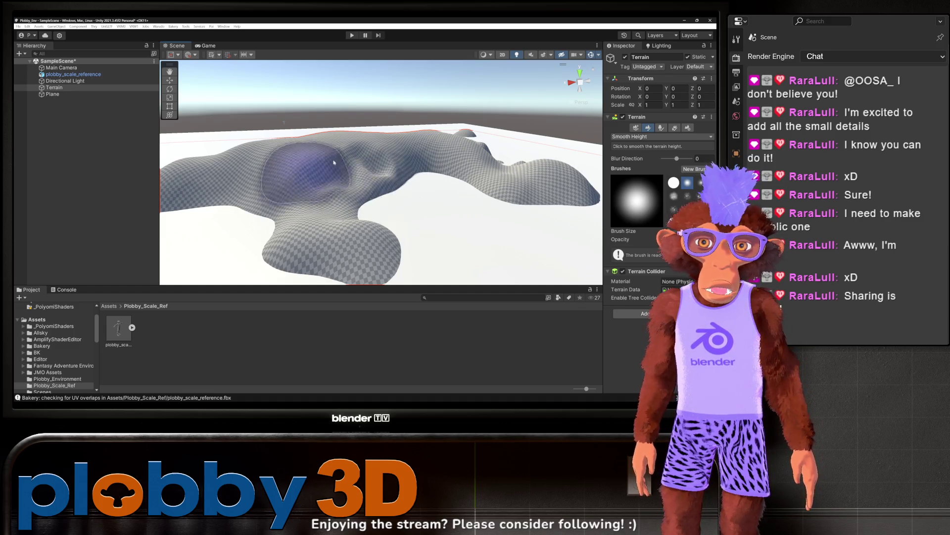
pyautogui.moveTo(321, 163)
pyautogui.mouseDown()
pyautogui.moveTo(350, 159)
pyautogui.moveTo(361, 180)
pyautogui.moveTo(397, 155)
pyautogui.moveTo(318, 165)
pyautogui.moveTo(314, 195)
pyautogui.moveTo(469, 122)
pyautogui.moveTo(416, 152)
pyautogui.moveTo(356, 165)
pyautogui.moveTo(350, 149)
pyautogui.moveTo(307, 153)
pyautogui.moveTo(367, 153)
pyautogui.moveTo(293, 164)
pyautogui.moveTo(388, 153)
pyautogui.moveTo(313, 257)
pyautogui.moveTo(401, 157)
pyautogui.moveTo(456, 170)
pyautogui.moveTo(393, 146)
pyautogui.moveTo(276, 193)
pyautogui.moveTo(365, 169)
pyautogui.moveTo(350, 165)
pyautogui.moveTo(388, 153)
pyautogui.mouseUp()
pyautogui.scroll(5, 375, 175)
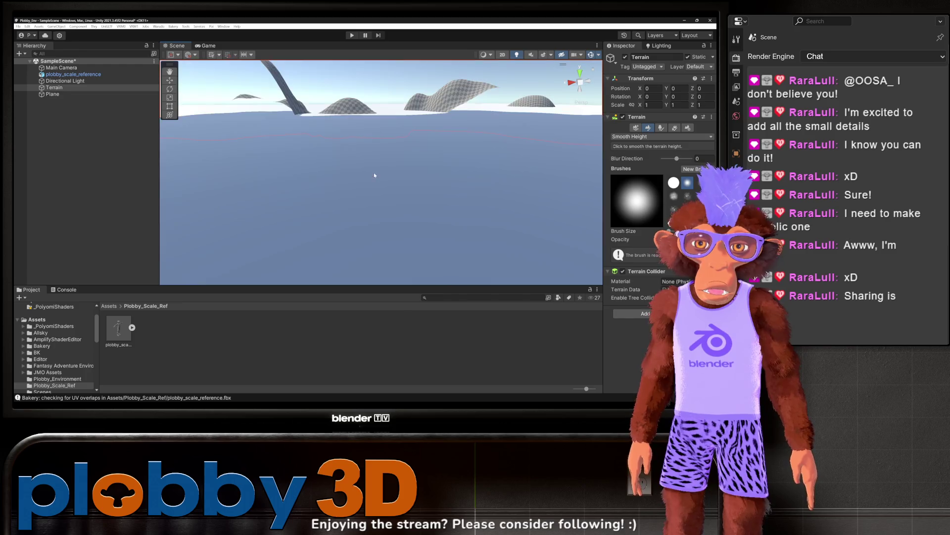
pyautogui.scroll(-5, 374, 176)
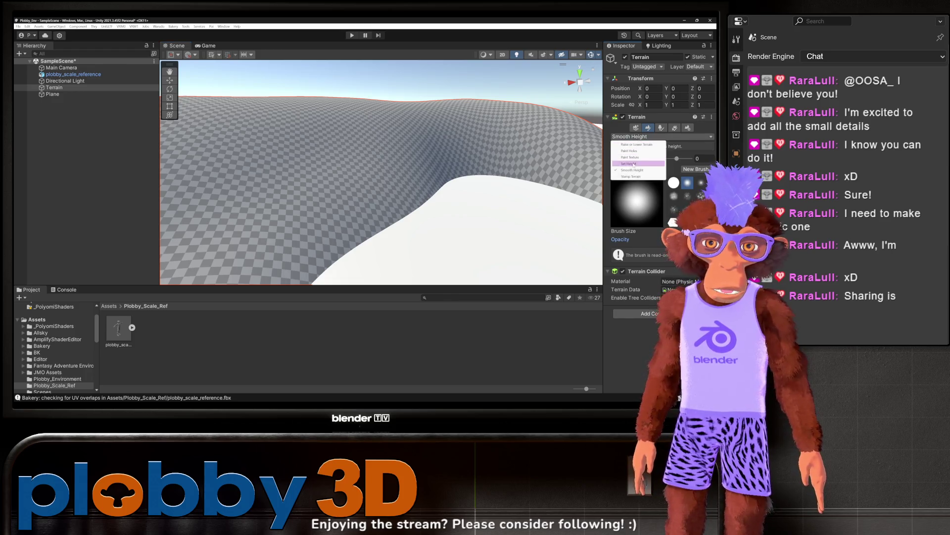
# Switch to Set Height, undo the stray stroke, and set the target height to about 15.6
pyautogui.click(634, 164)
pyautogui.moveTo(445, 180)
pyautogui.mouseDown()
pyautogui.moveTo(403, 165)
pyautogui.moveTo(310, 164)
pyautogui.moveTo(446, 179)
pyautogui.moveTo(318, 170)
pyautogui.mouseUp()
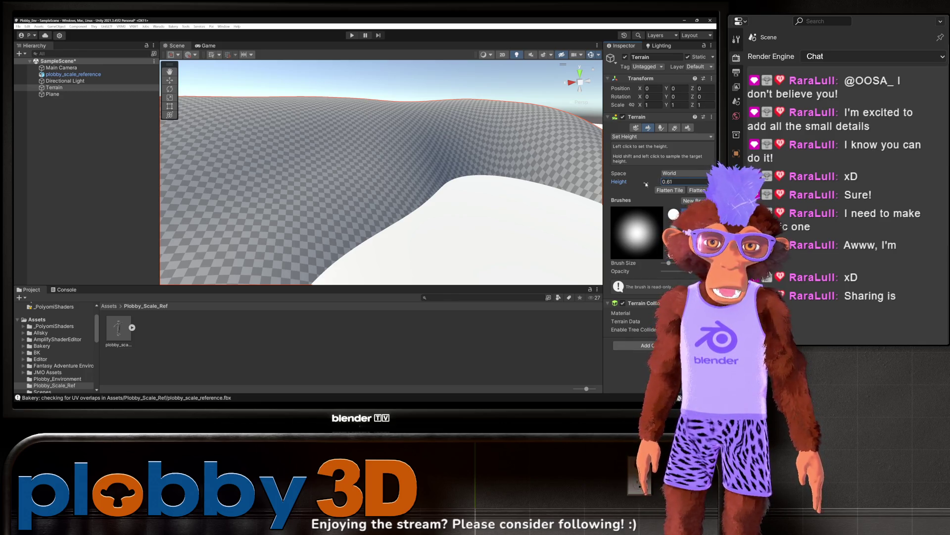
pyautogui.hotkey('ctrl', 'z')
pyautogui.hotkey('ctrl', 'z')
pyautogui.hotkey('ctrl', 'y')
pyautogui.hotkey('ctrl', 'y')
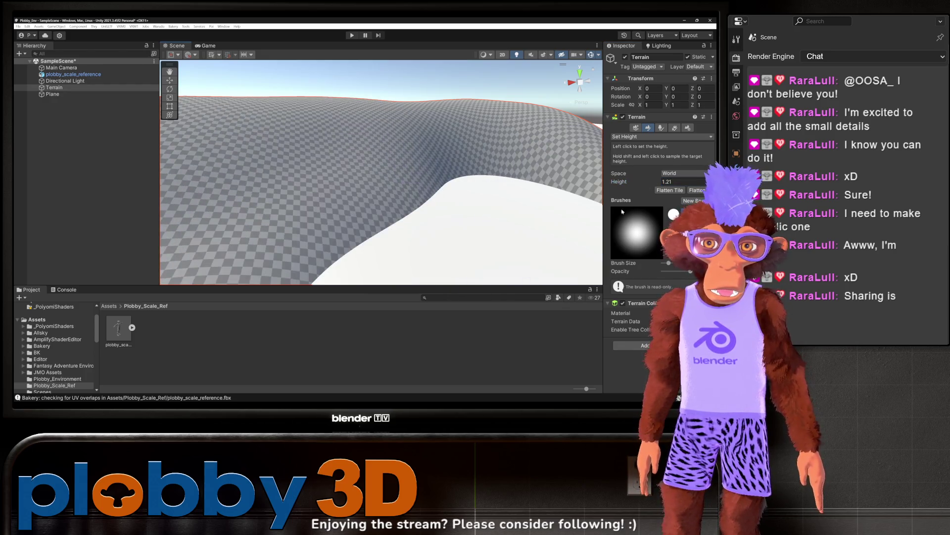
pyautogui.hotkey('ctrl', 'z')
pyautogui.hotkey('ctrl', 'z')
pyautogui.hotkey('ctrl', 'z')
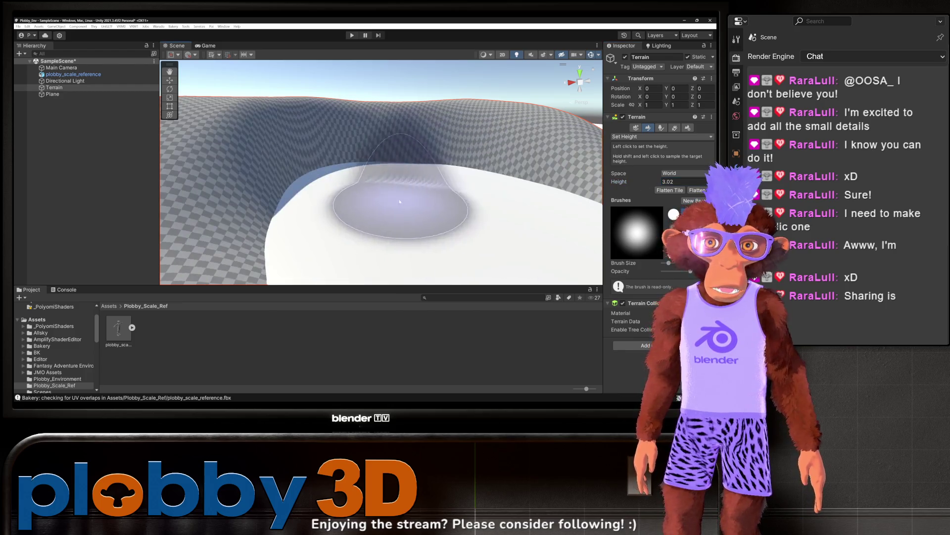
pyautogui.hotkey('ctrl', 'z')
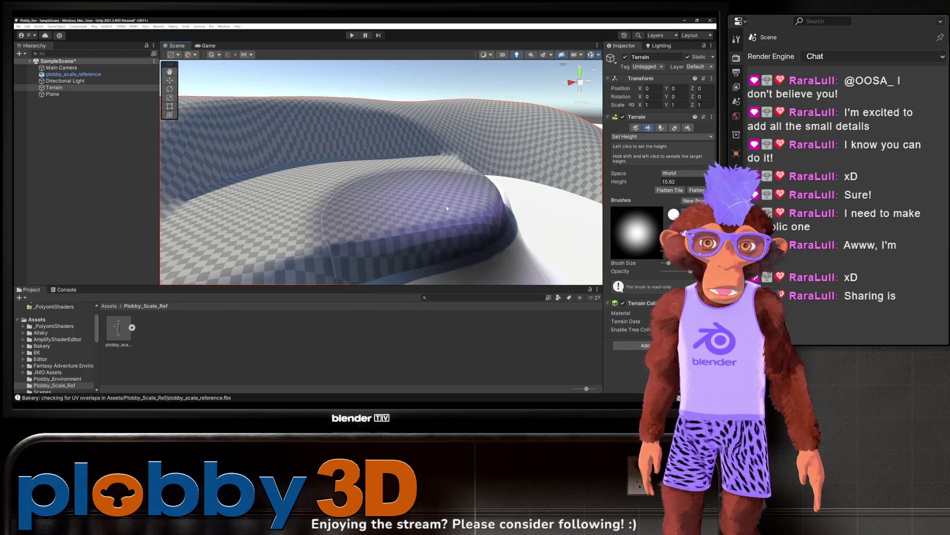
pyautogui.keyDown('shift'); pyautogui.click(384, 195); pyautogui.keyUp('shift')
pyautogui.scroll(-10, 384, 196)
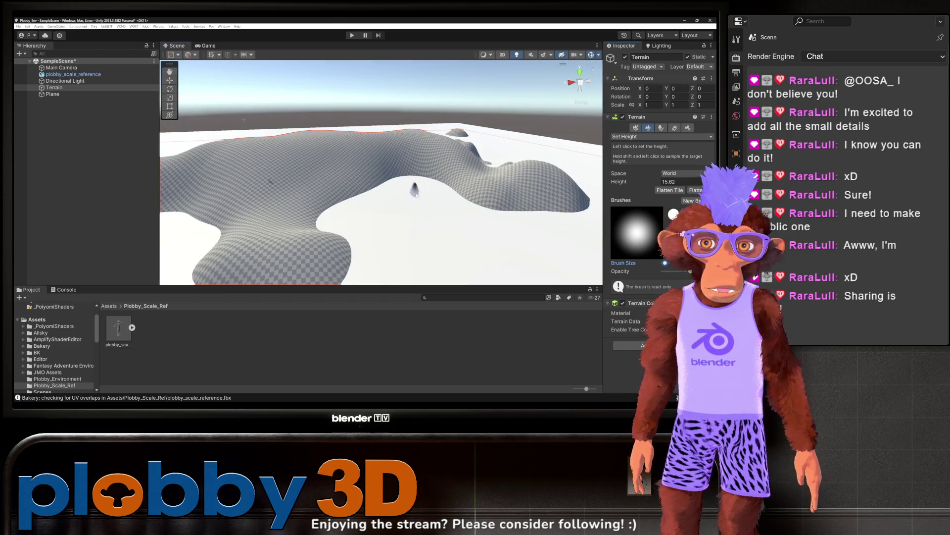
pyautogui.scroll(5, 334, 210)
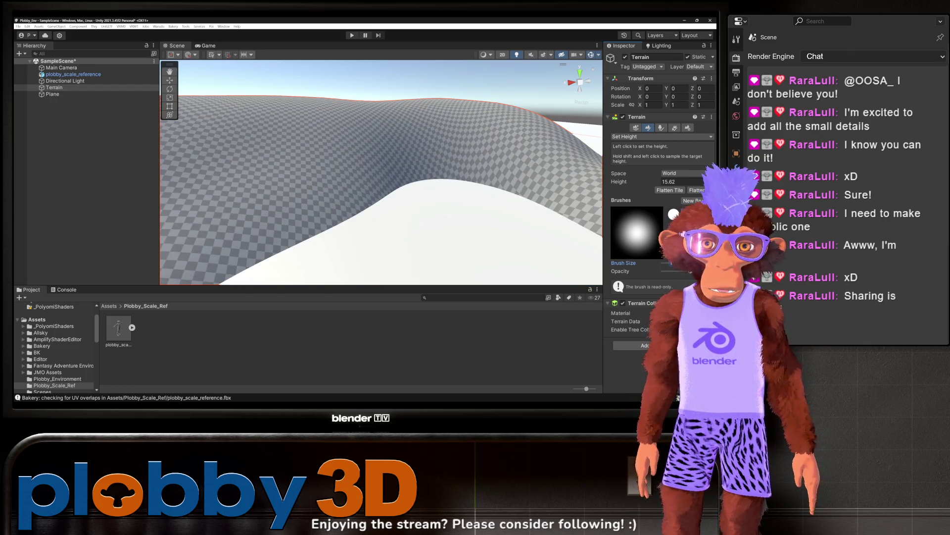
# Paint a flat plateau with steep cliffs, extending its cliff toward the lower left
pyautogui.moveTo(276, 212)
pyautogui.mouseDown()
pyautogui.moveTo(297, 232)
pyautogui.moveTo(329, 193)
pyautogui.moveTo(374, 177)
pyautogui.mouseUp()
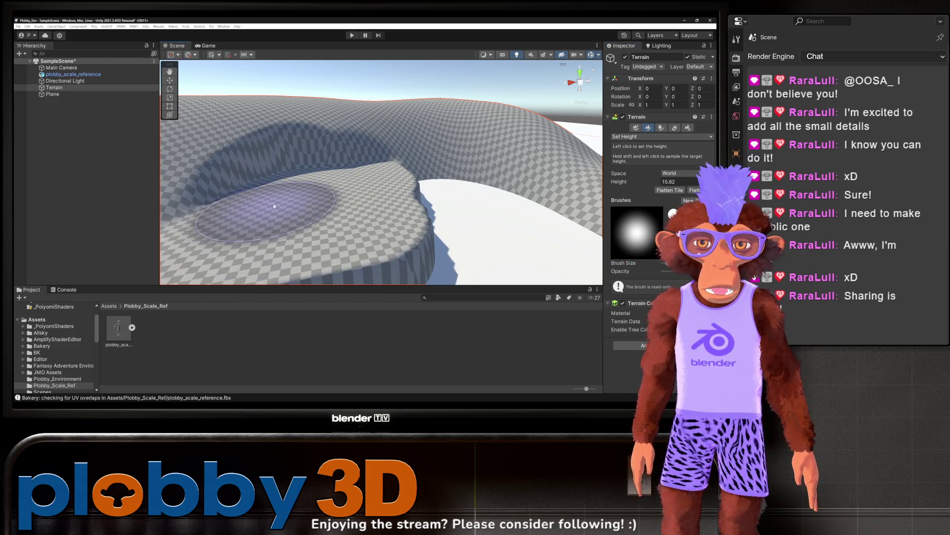
pyautogui.scroll(-10, 342, 193)
pyautogui.scroll(10, 346, 191)
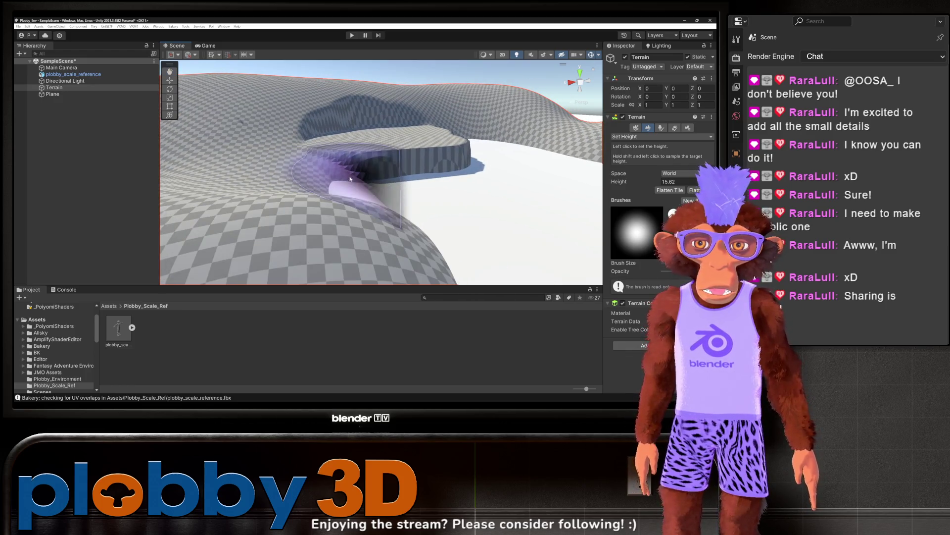
pyautogui.scroll(-10, 381, 150)
pyautogui.scroll(8, 381, 151)
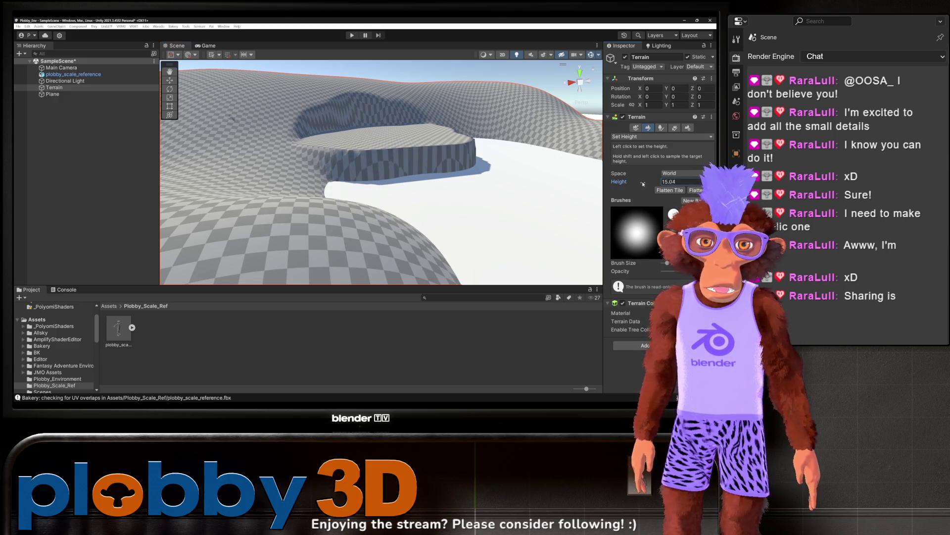
pyautogui.moveTo(436, 149)
pyautogui.mouseDown()
pyautogui.moveTo(415, 163)
pyautogui.moveTo(381, 144)
pyautogui.moveTo(366, 156)
pyautogui.moveTo(391, 144)
pyautogui.moveTo(350, 138)
pyautogui.moveTo(317, 164)
pyautogui.mouseUp()
pyautogui.scroll(-10, 317, 164)
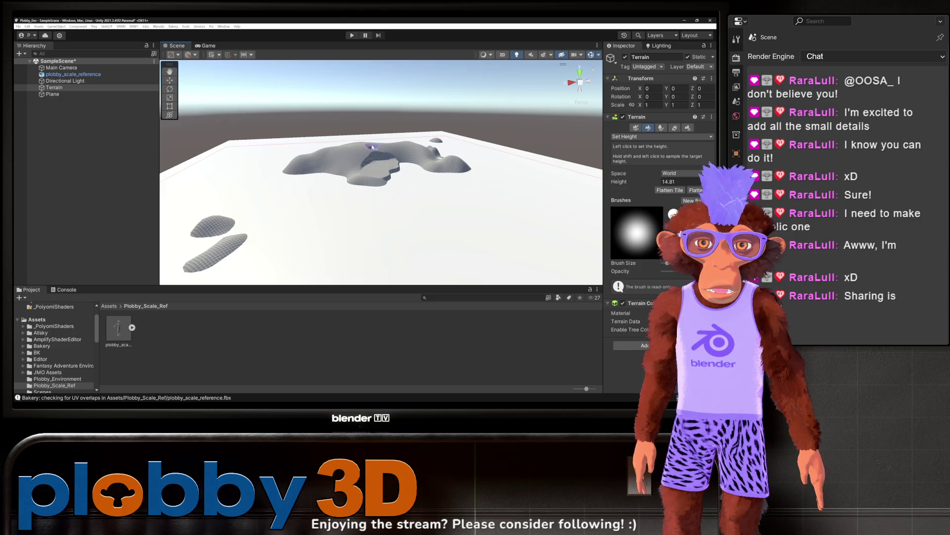
pyautogui.scroll(12, 373, 147)
pyautogui.scroll(-5, 354, 190)
pyautogui.scroll(4, 354, 190)
pyautogui.scroll(-4, 354, 191)
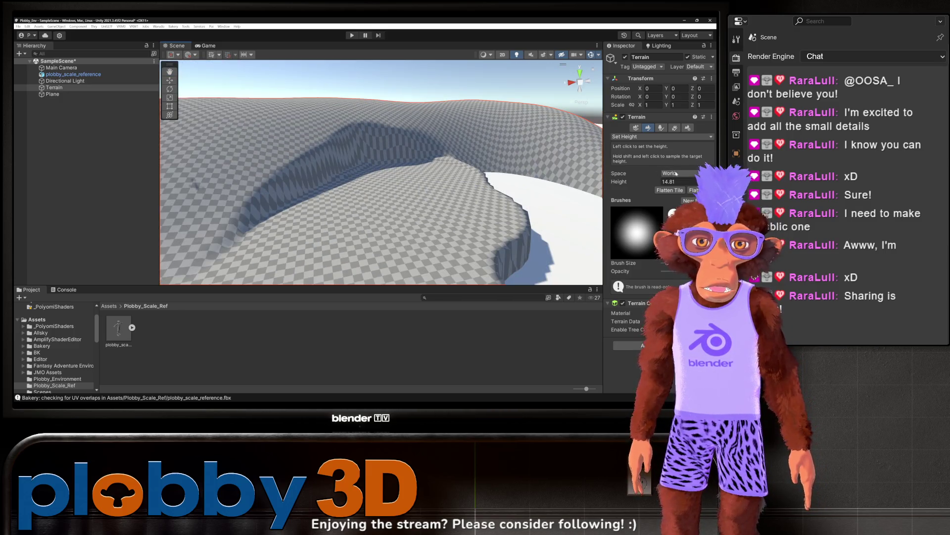
pyautogui.click(657, 137)
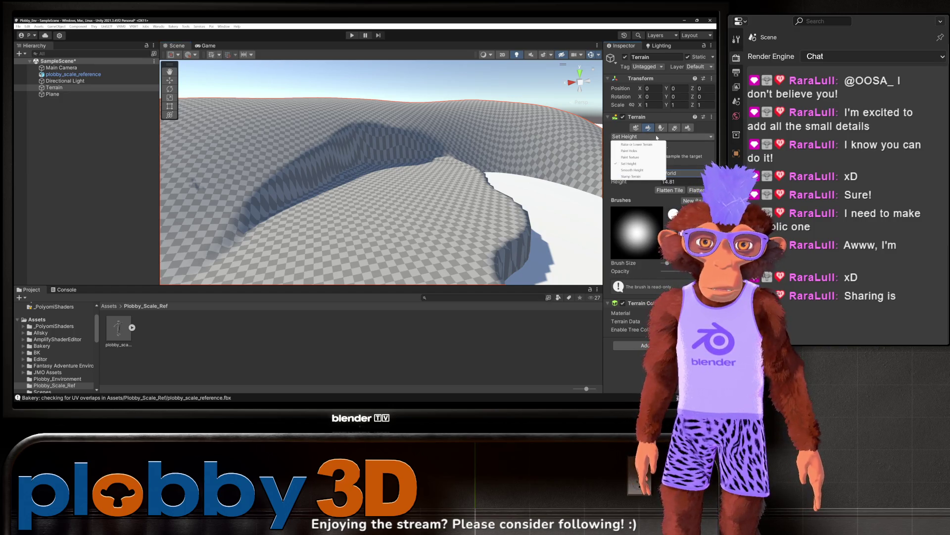
# Switch to Smooth Height and soften the shadowed ridge and the terrain's lower lobe
pyautogui.click(643, 171)
pyautogui.moveTo(297, 145)
pyautogui.mouseDown()
pyautogui.moveTo(237, 187)
pyautogui.moveTo(251, 150)
pyautogui.mouseUp()
pyautogui.scroll(-5, 363, 243)
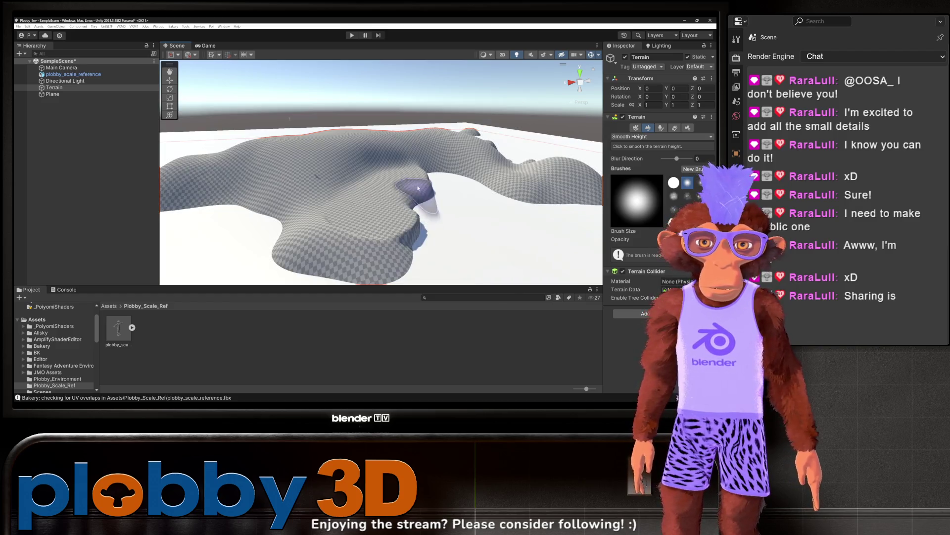
pyautogui.moveTo(362, 243)
pyautogui.mouseDown()
pyautogui.moveTo(307, 236)
pyautogui.moveTo(361, 233)
pyautogui.moveTo(444, 182)
pyautogui.mouseUp()
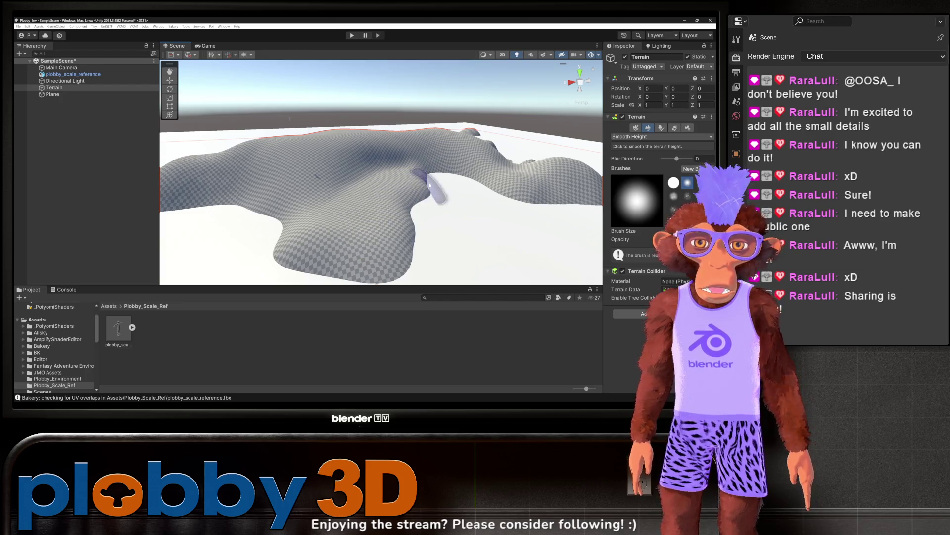
pyautogui.moveTo(385, 180)
pyautogui.mouseDown()
pyautogui.moveTo(462, 188)
pyautogui.moveTo(339, 241)
pyautogui.moveTo(319, 235)
pyautogui.moveTo(369, 249)
pyautogui.moveTo(401, 222)
pyautogui.moveTo(319, 237)
pyautogui.moveTo(402, 221)
pyautogui.moveTo(302, 230)
pyautogui.moveTo(456, 203)
pyautogui.mouseUp()
# Orbit and zoom in close over the ridges to inspect the smoothed terrain
pyautogui.moveTo(328, 166)
pyautogui.mouseDown()
pyautogui.moveTo(313, 227)
pyautogui.moveTo(306, 166)
pyautogui.mouseUp()
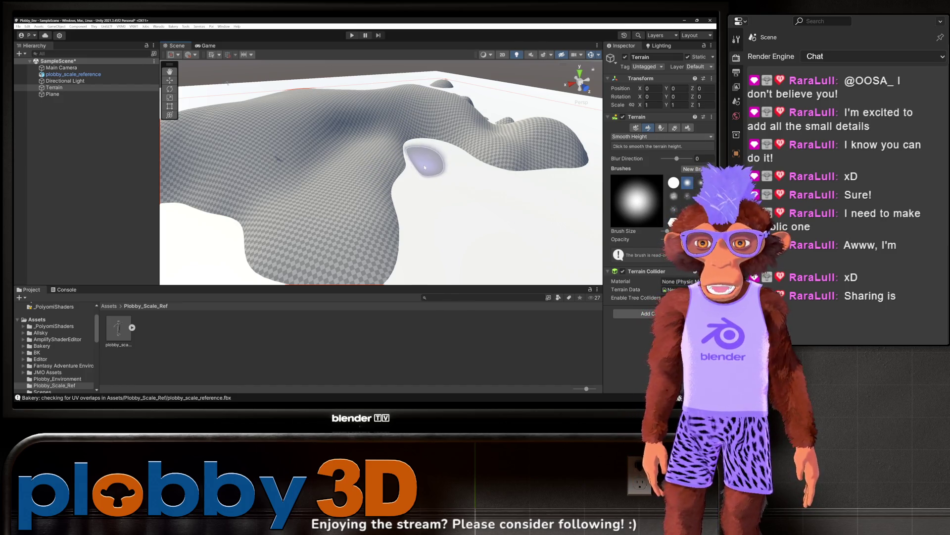
pyautogui.scroll(-5, 425, 167)
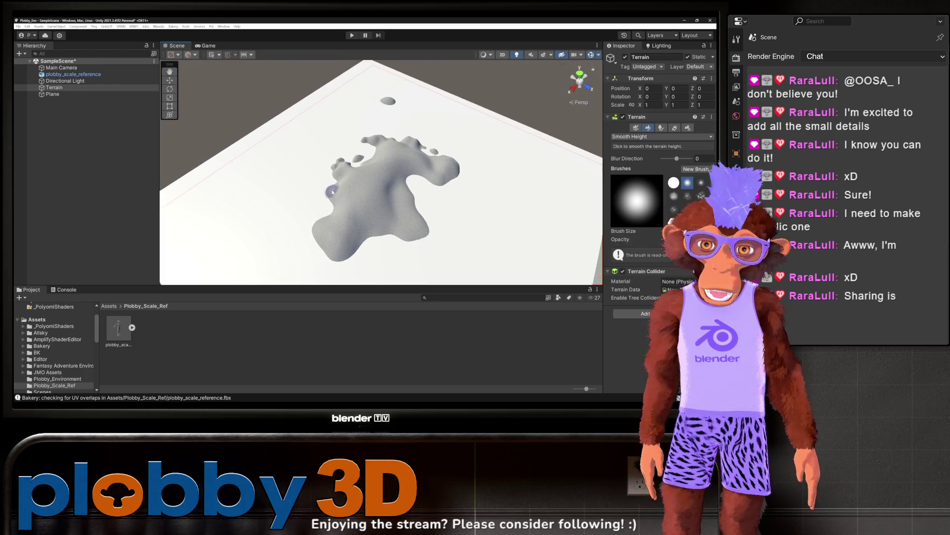
pyautogui.scroll(6, 333, 192)
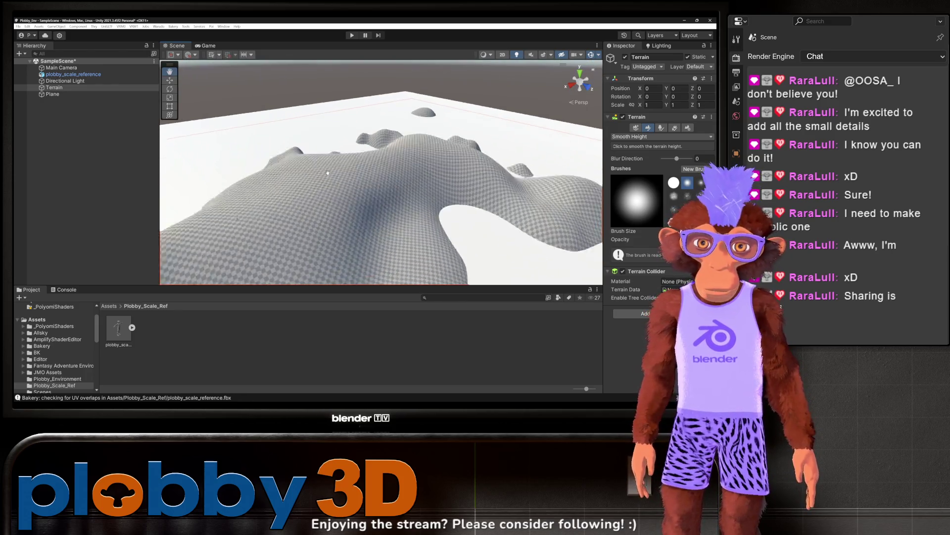
pyautogui.scroll(5, 328, 172)
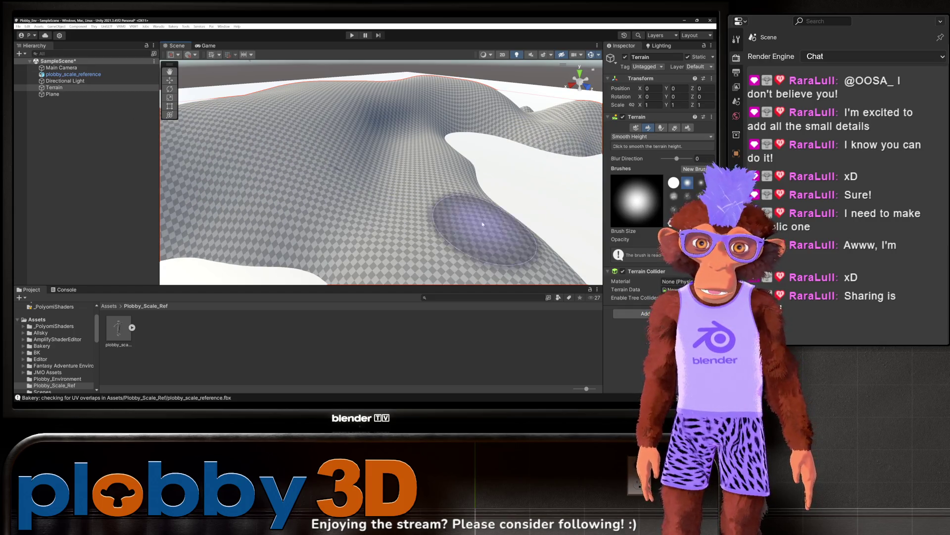
pyautogui.scroll(-2, 51, 366)
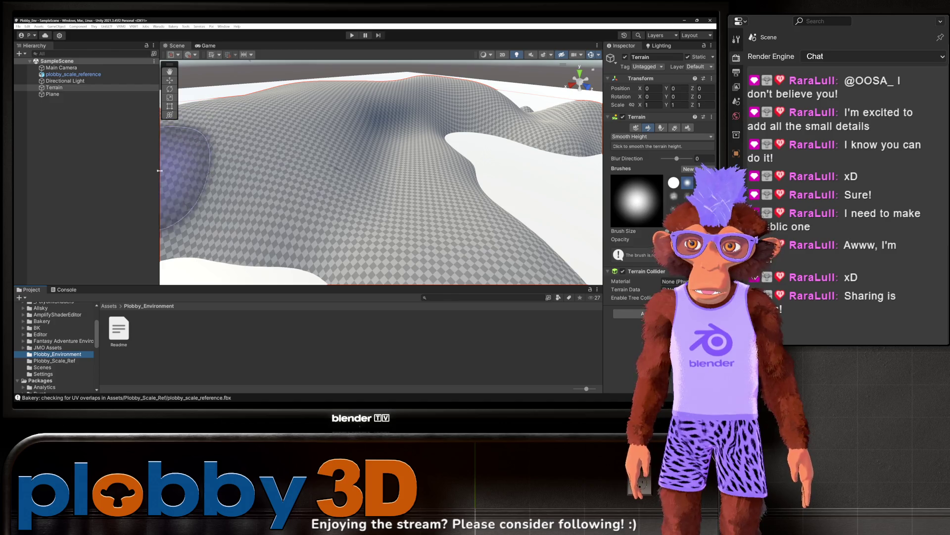
pyautogui.scroll(-5, 314, 153)
pyautogui.scroll(2, 338, 169)
pyautogui.click(329, 170)
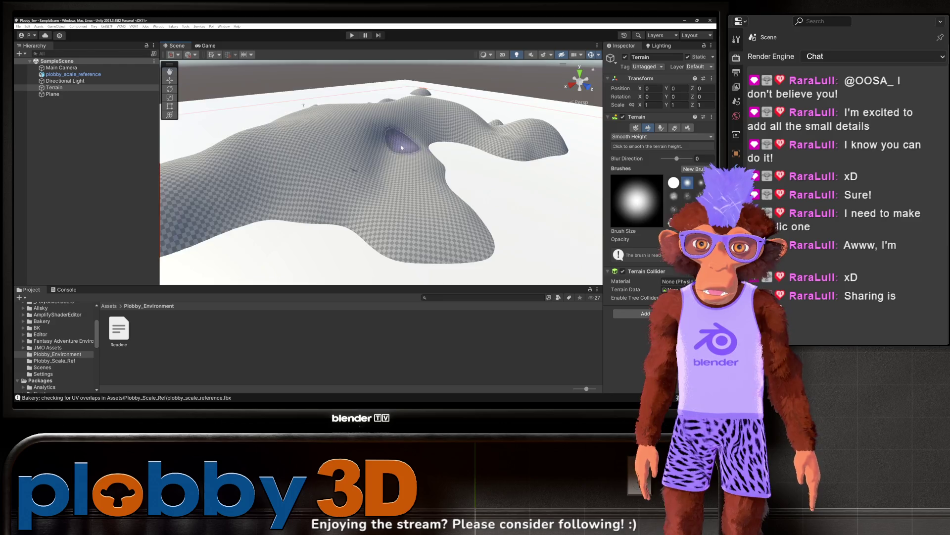
pyautogui.scroll(5, 386, 163)
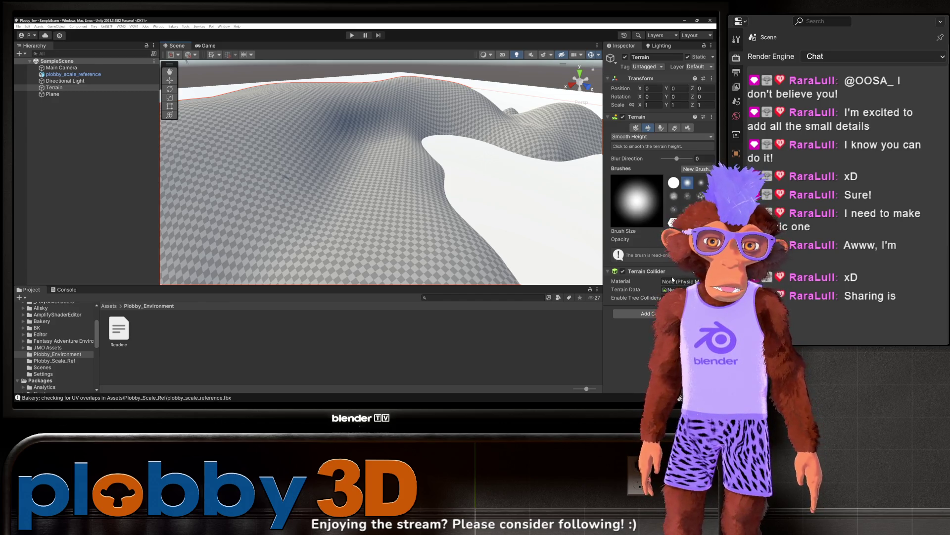
# Step through the Terrain inspector's tool tabs and scroll through the terrain settings
pyautogui.click(635, 129)
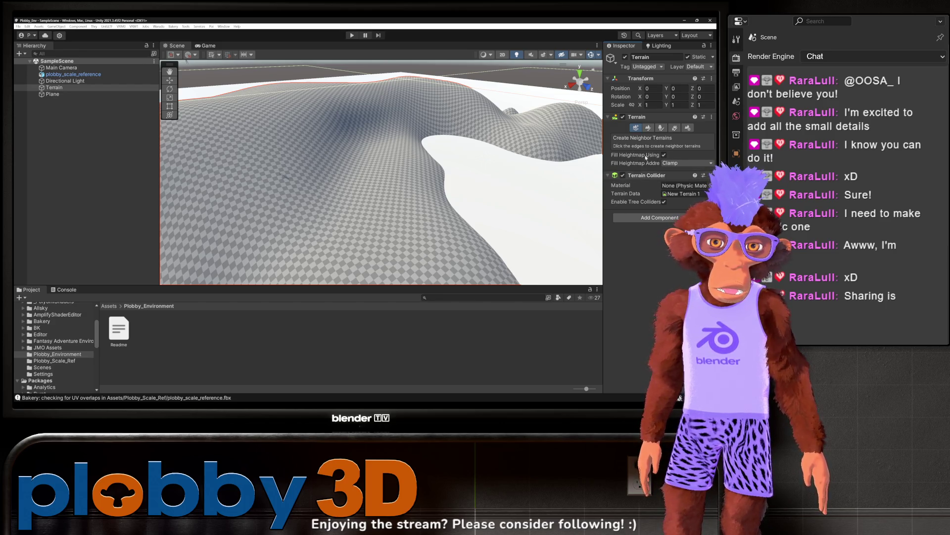
pyautogui.click(649, 127)
pyautogui.click(661, 128)
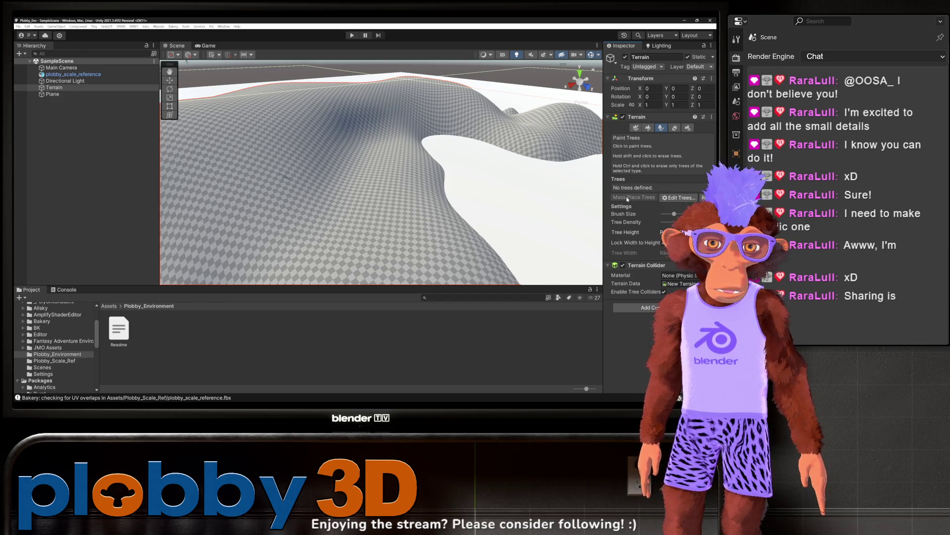
pyautogui.click(674, 128)
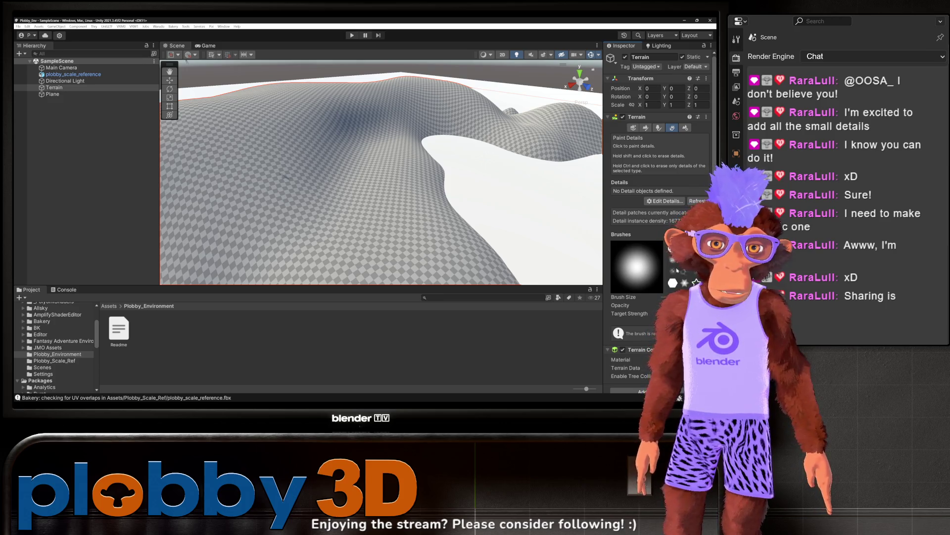
pyautogui.scroll(-1, 653, 270)
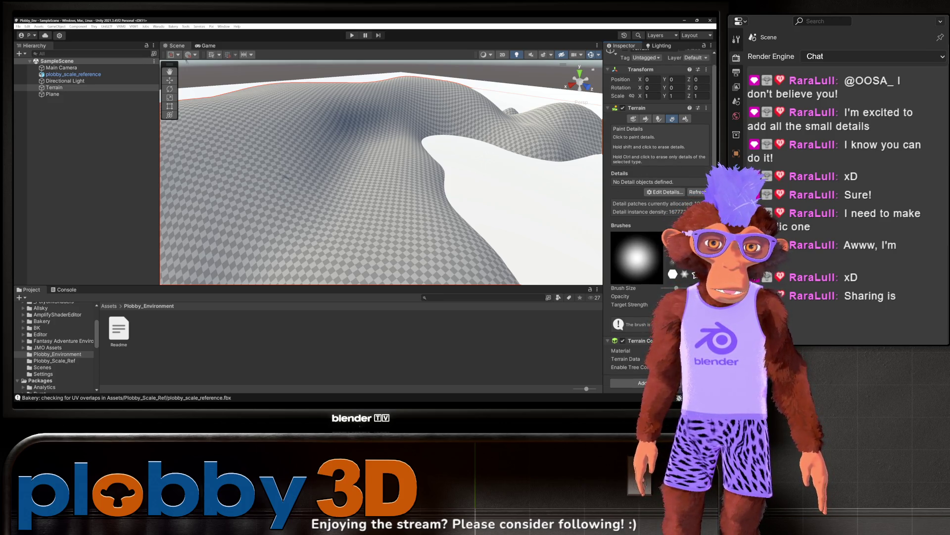
pyautogui.click(685, 119)
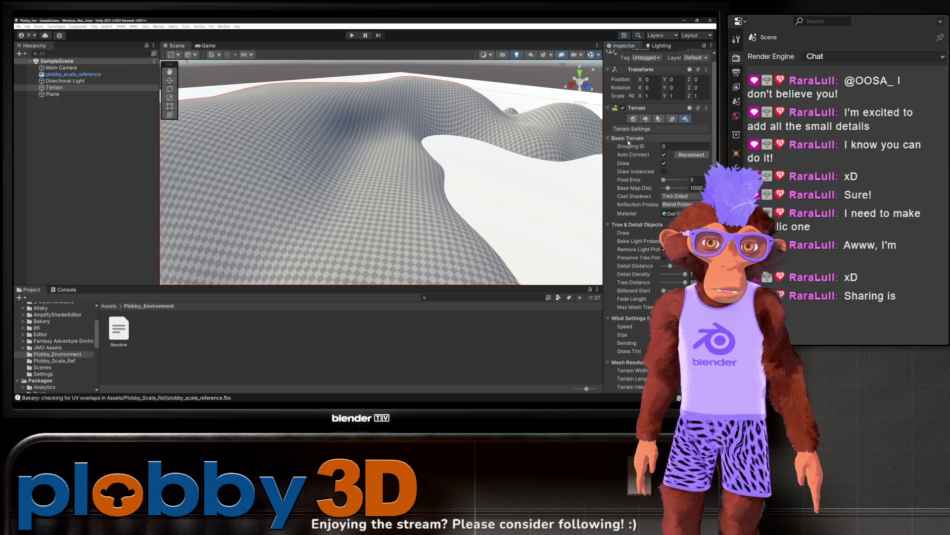
pyautogui.scroll(-8, 643, 168)
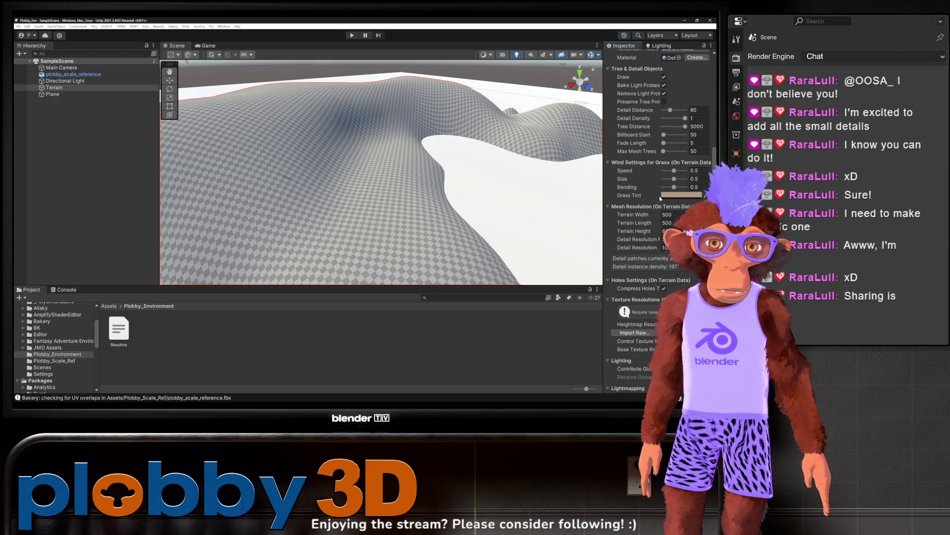
pyautogui.scroll(-5, 678, 170)
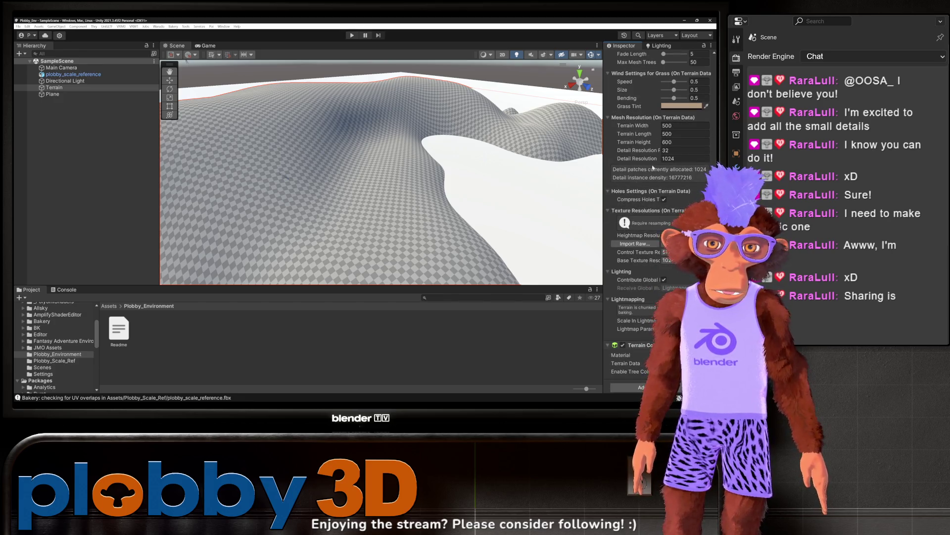
pyautogui.scroll(-1, 646, 215)
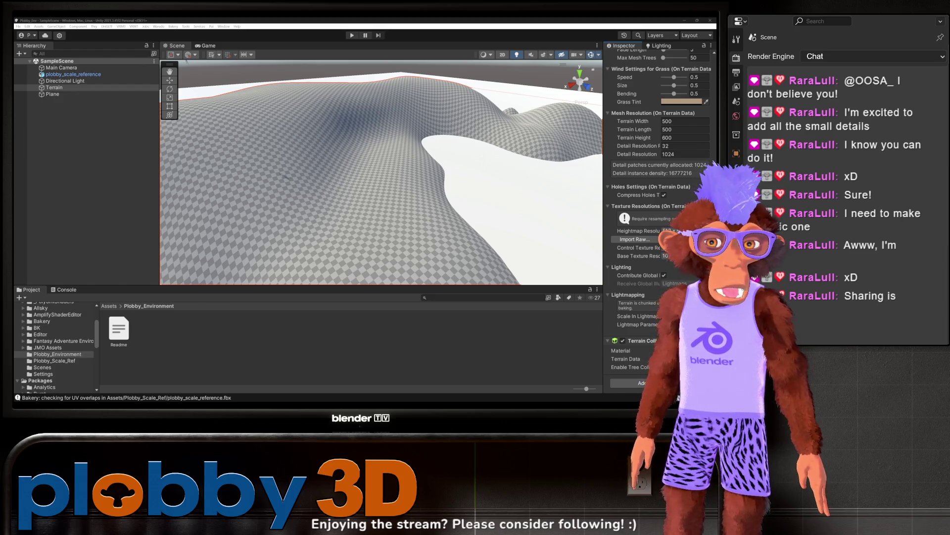
# Reselect the Terrain and set the Paint Terrain tool to Paint Texture
pyautogui.click(301, 270)
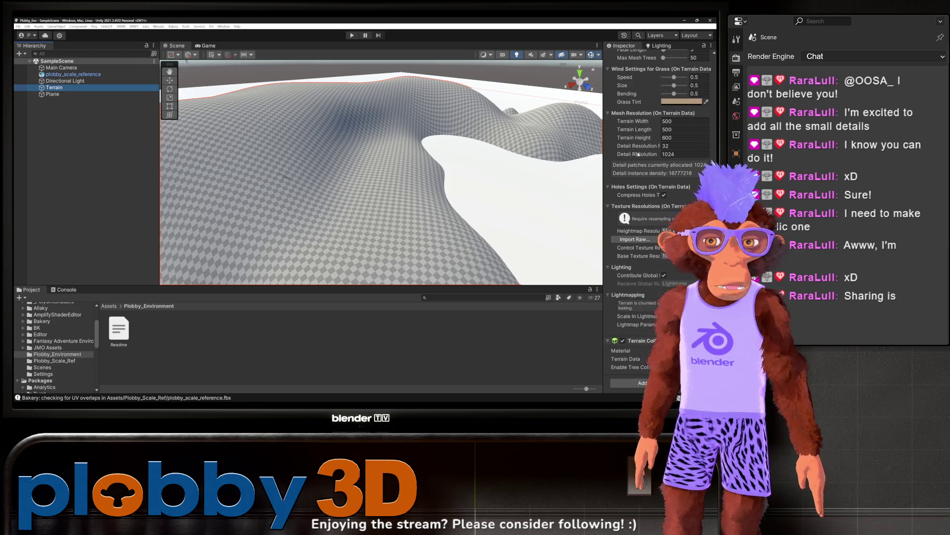
pyautogui.scroll(5, 642, 155)
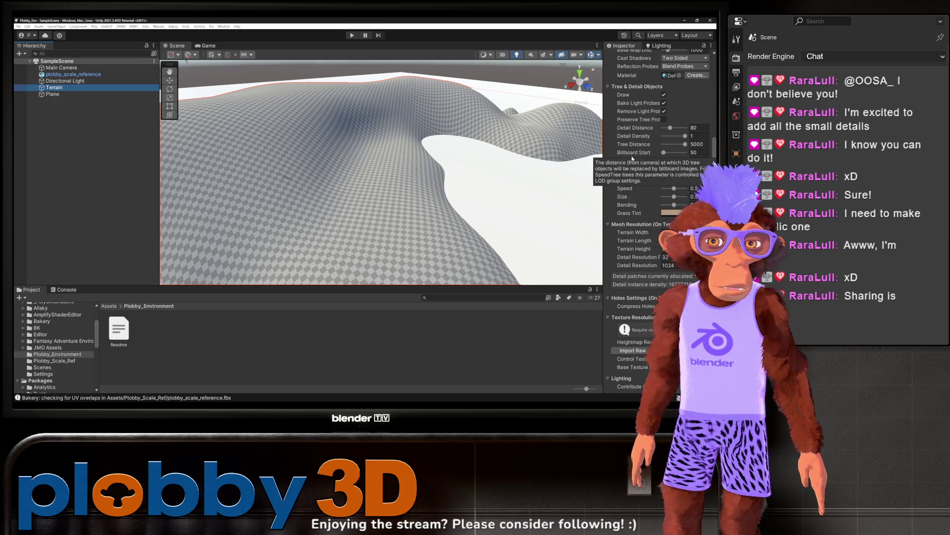
pyautogui.scroll(10, 634, 158)
pyautogui.click(636, 129)
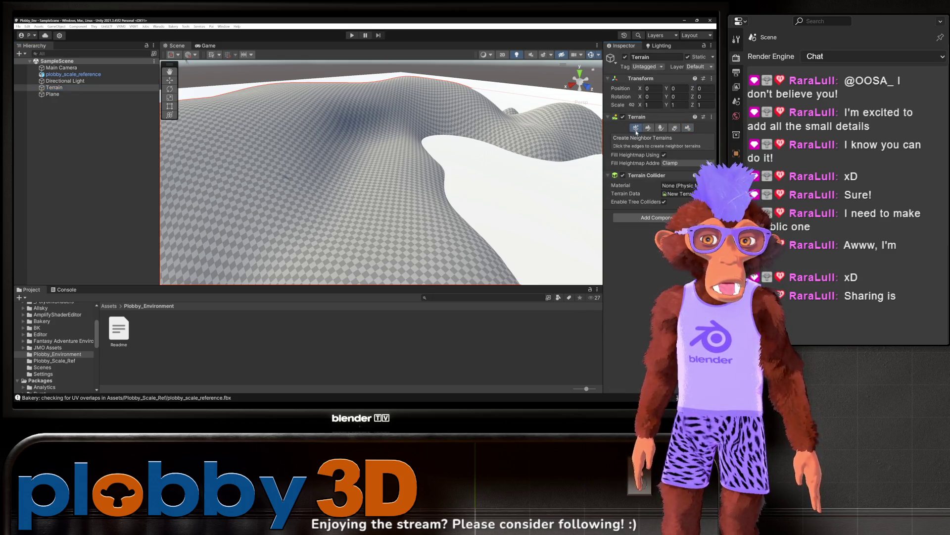
pyautogui.click(648, 128)
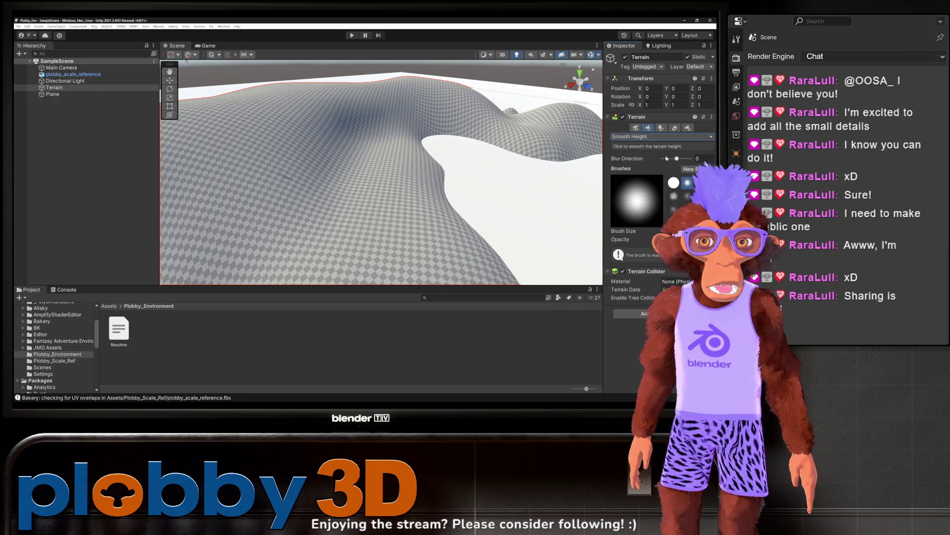
pyautogui.click(646, 136)
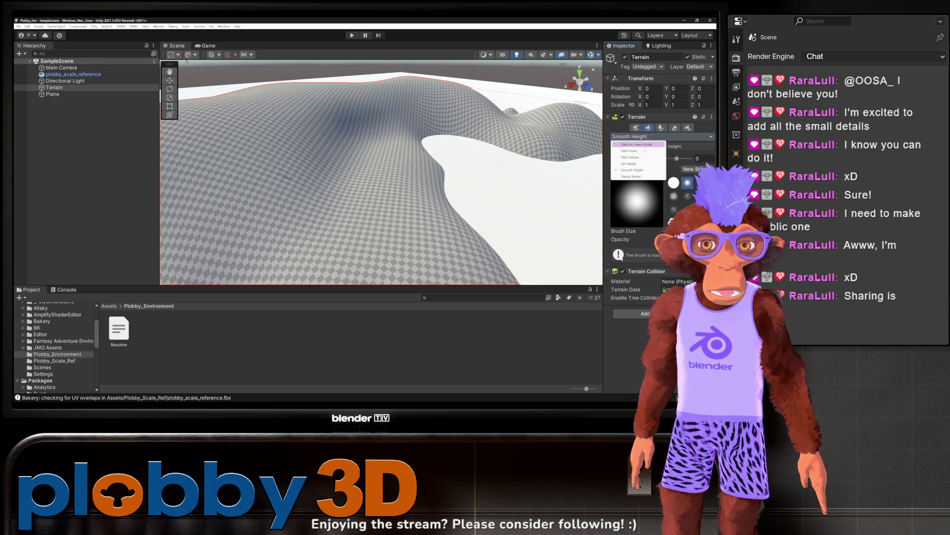
pyautogui.click(630, 156)
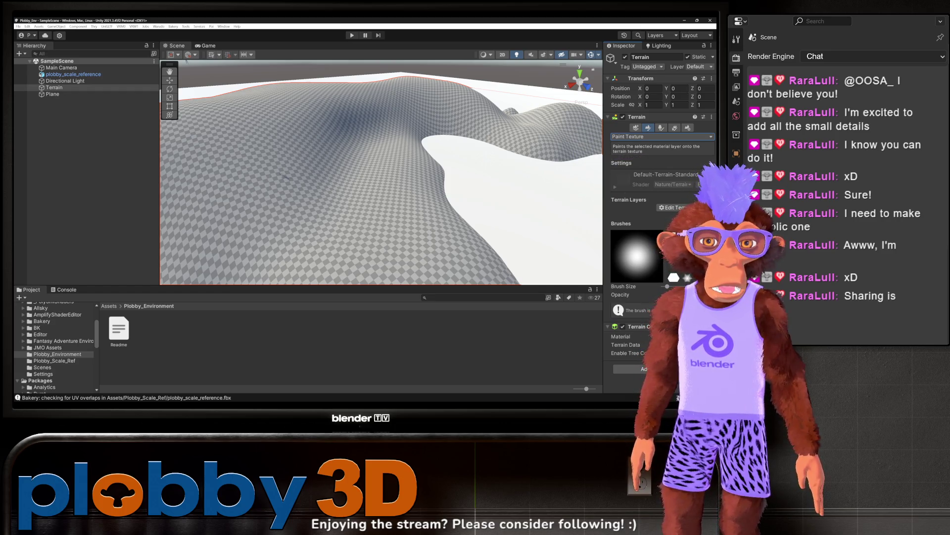
# Widen the Inspector panel and expand and collapse the terrain material's details
pyautogui.moveTo(603, 152); pyautogui.dragTo(532, 153)
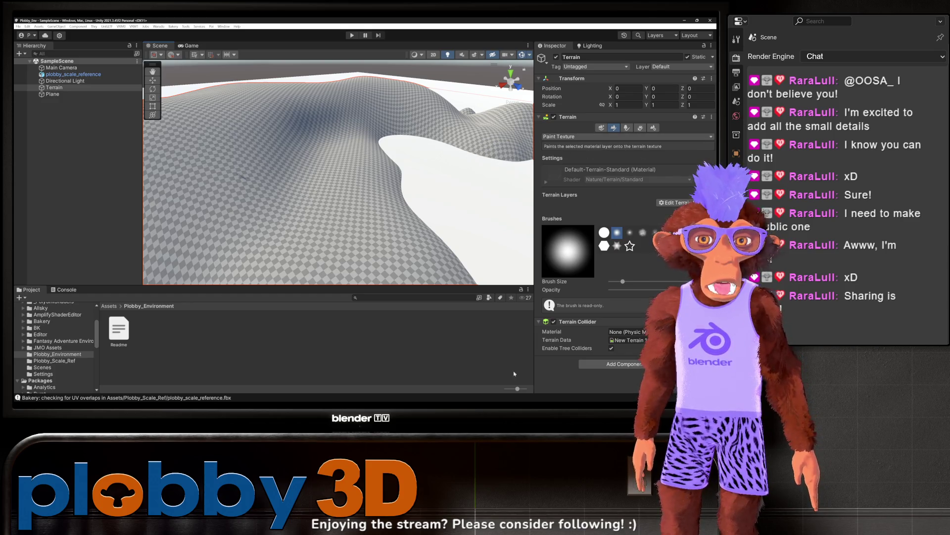
pyautogui.click(576, 182)
pyautogui.click(547, 181)
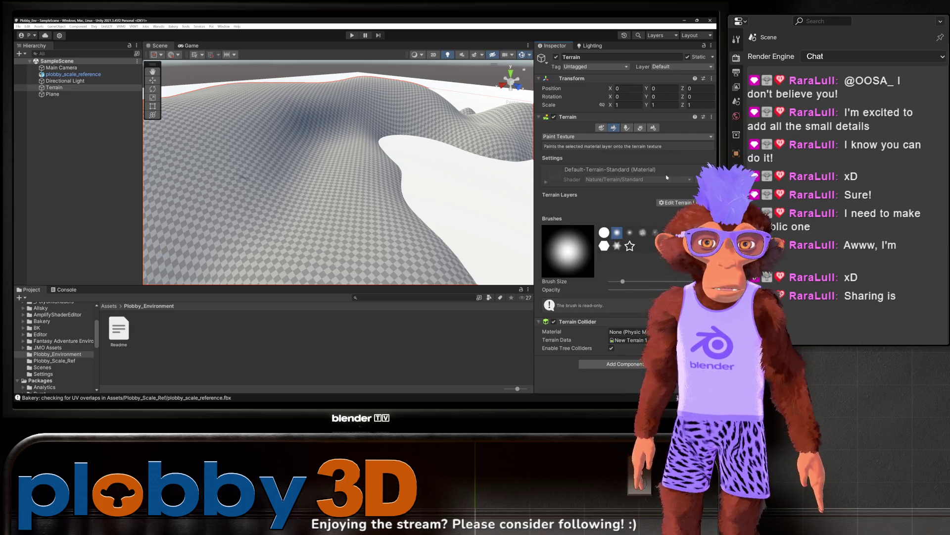
pyautogui.click(565, 182)
pyautogui.click(554, 184)
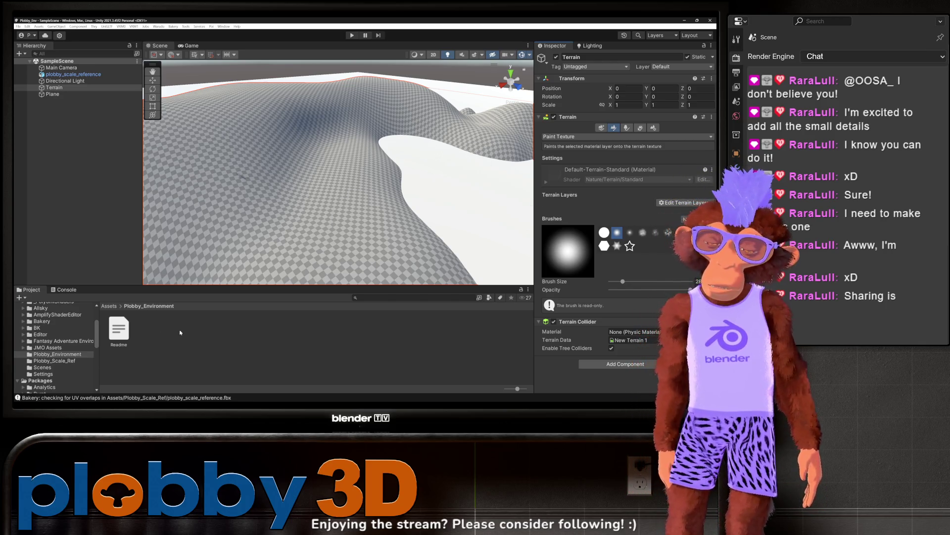
pyautogui.scroll(2, 60, 347)
pyautogui.scroll(-2, 47, 340)
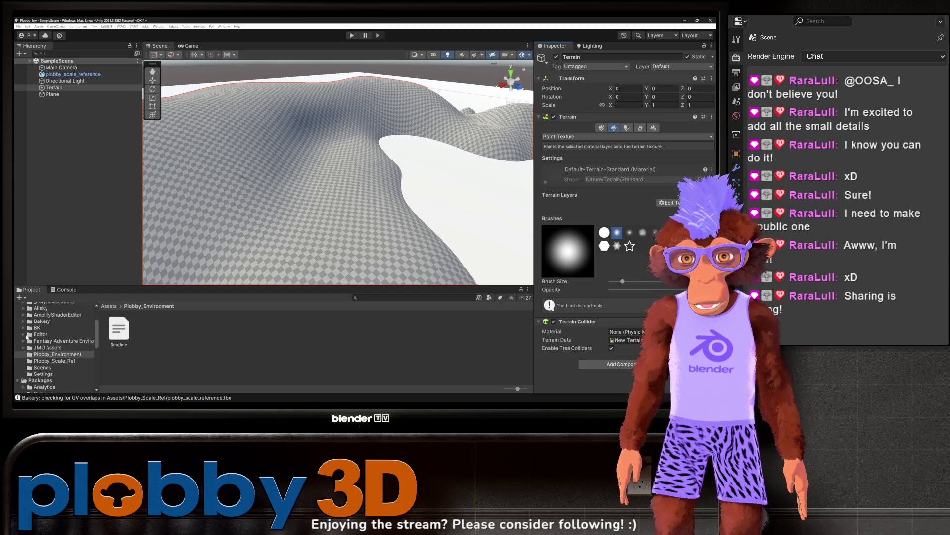
# Browse the BK Textures and Surfaces folders to TerrainLayers, then reselect the Terrain
pyautogui.click(23, 328)
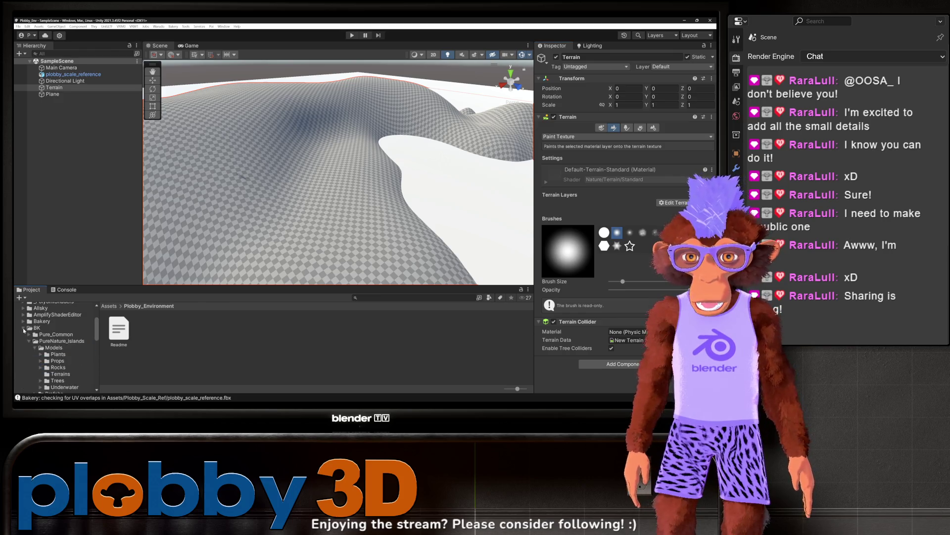
pyautogui.scroll(-2, 48, 352)
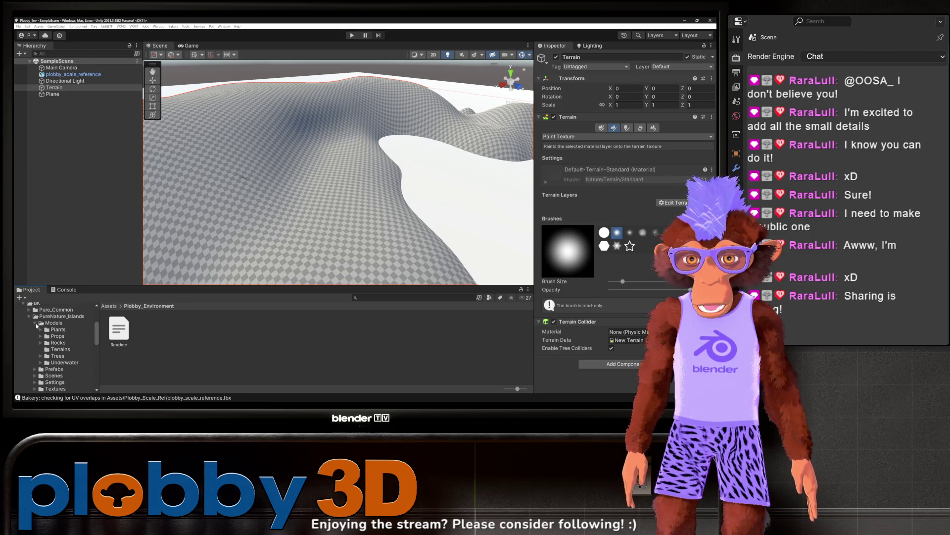
pyautogui.click(35, 323)
pyautogui.click(35, 350)
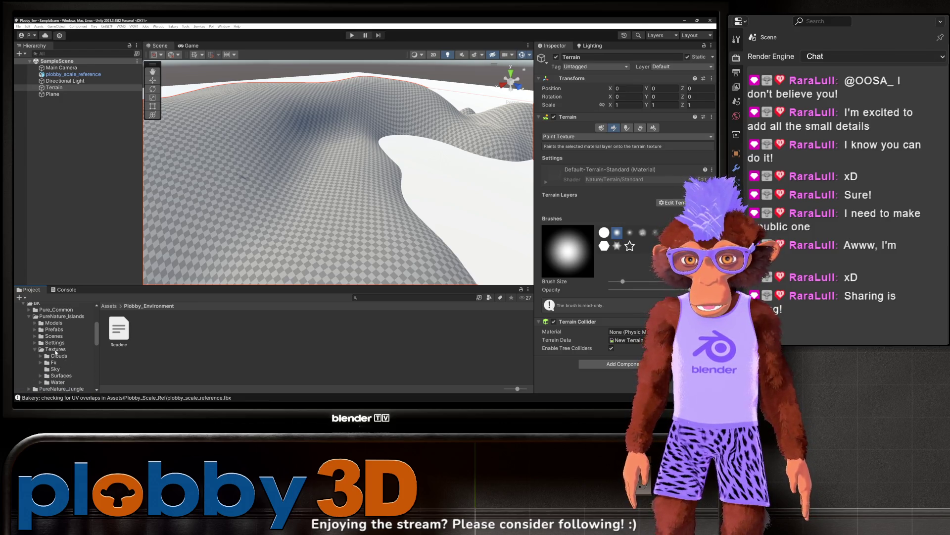
pyautogui.click(55, 376)
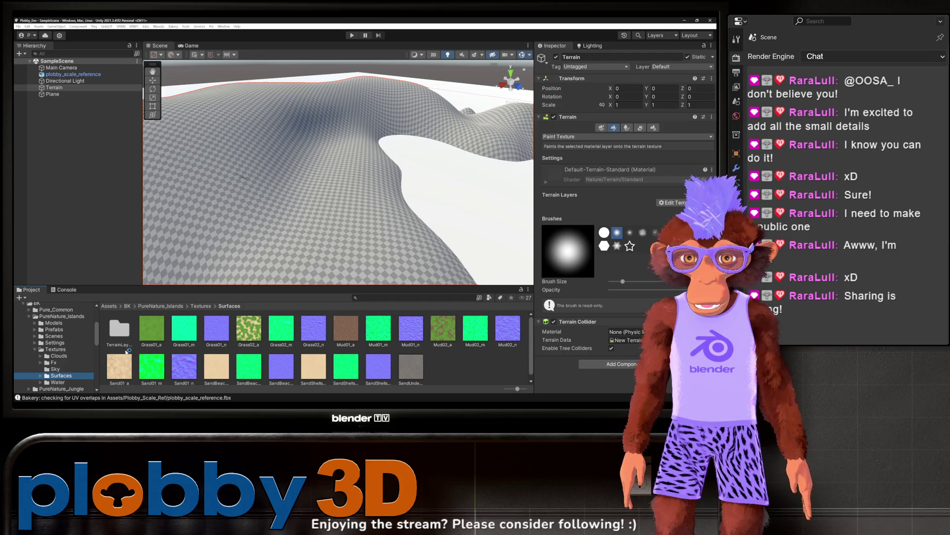
pyautogui.doubleClick(119, 331)
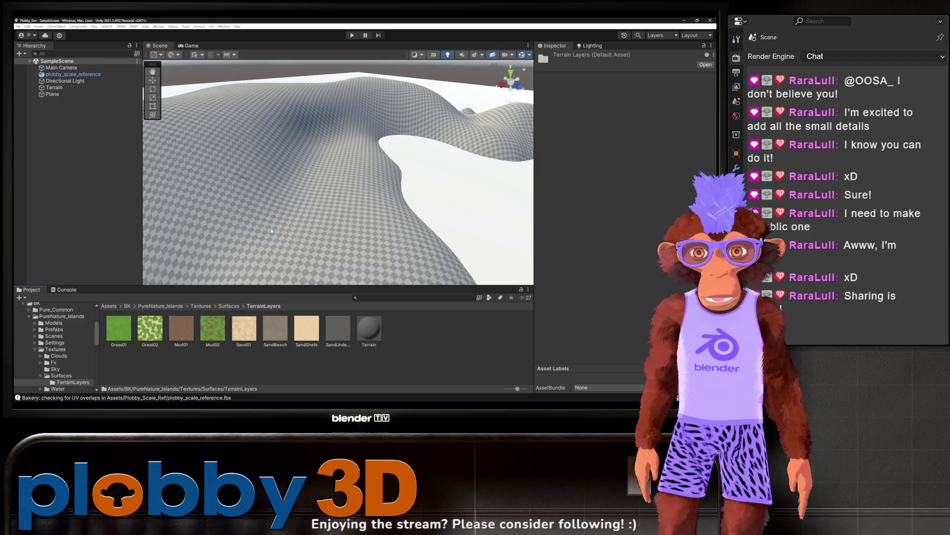
pyautogui.scroll(-5, 271, 230)
pyautogui.click(272, 178)
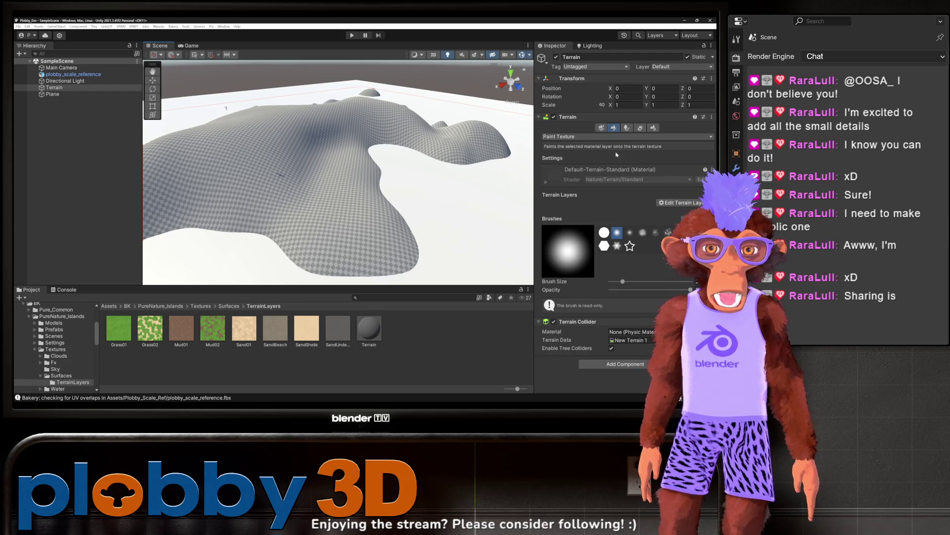
pyautogui.click(699, 203)
# Search the texture picker for 'grass', then try dragging Grass01 onto the terrain layers
pyautogui.click(691, 202)
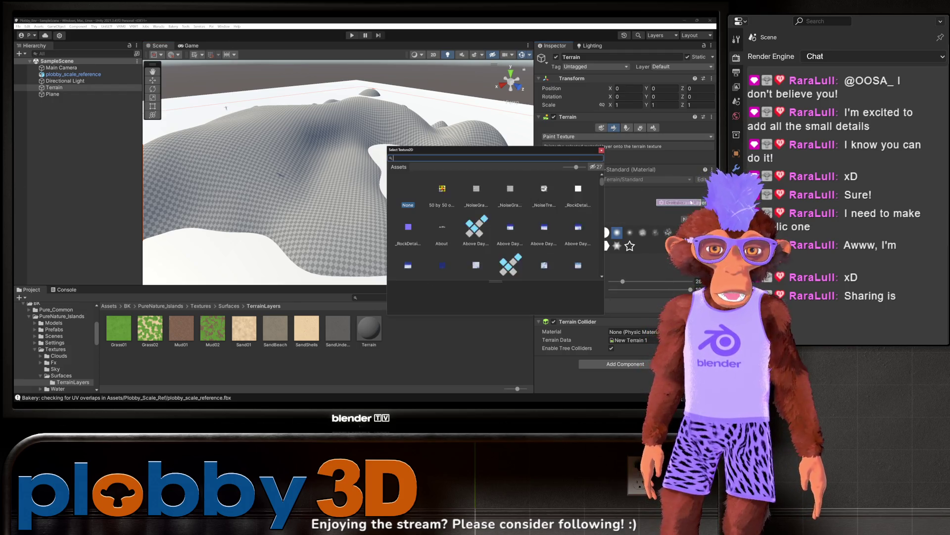
pyautogui.scroll(-10, 492, 215)
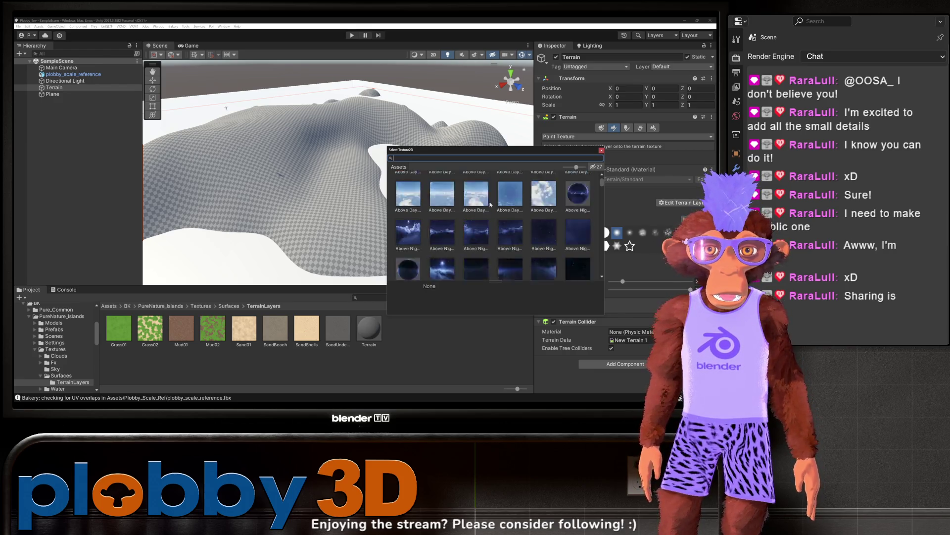
pyautogui.scroll(-10, 492, 214)
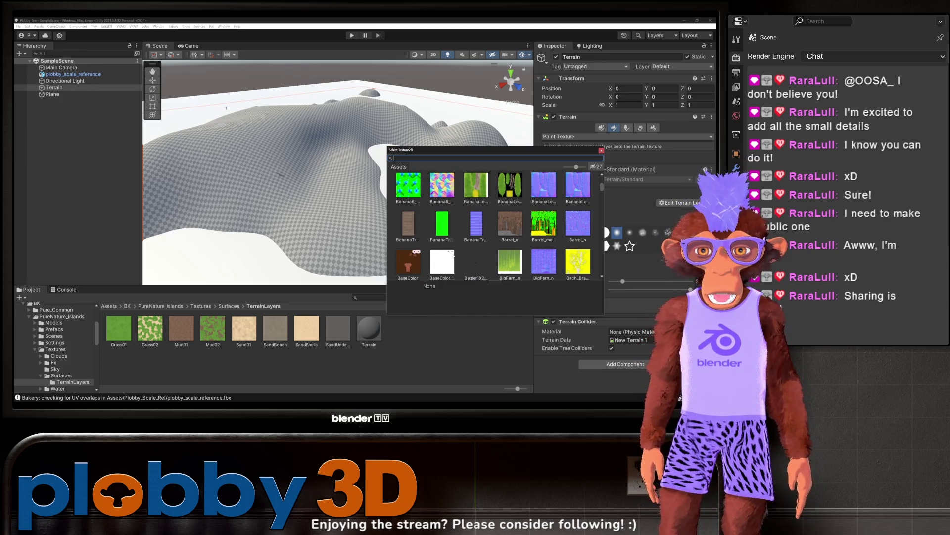
pyautogui.write('grass')
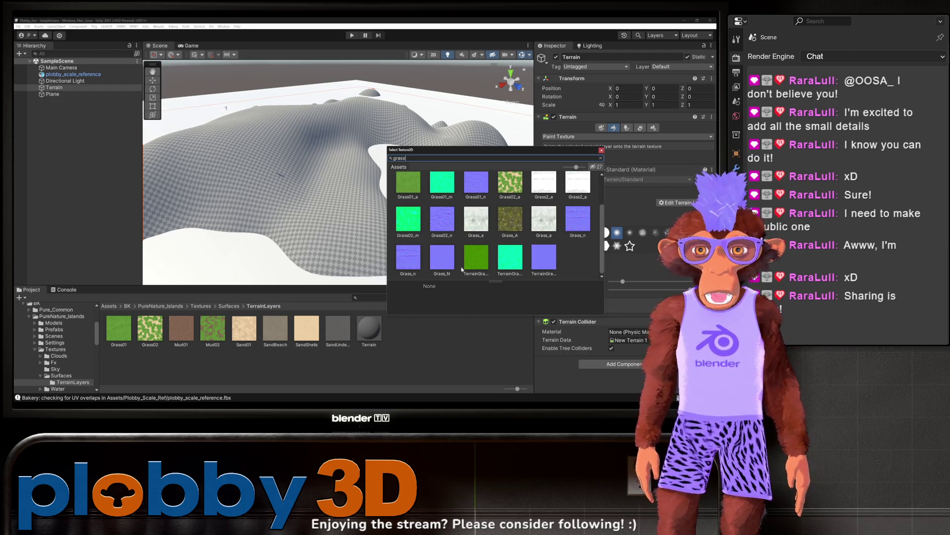
pyautogui.scroll(2, 430, 222)
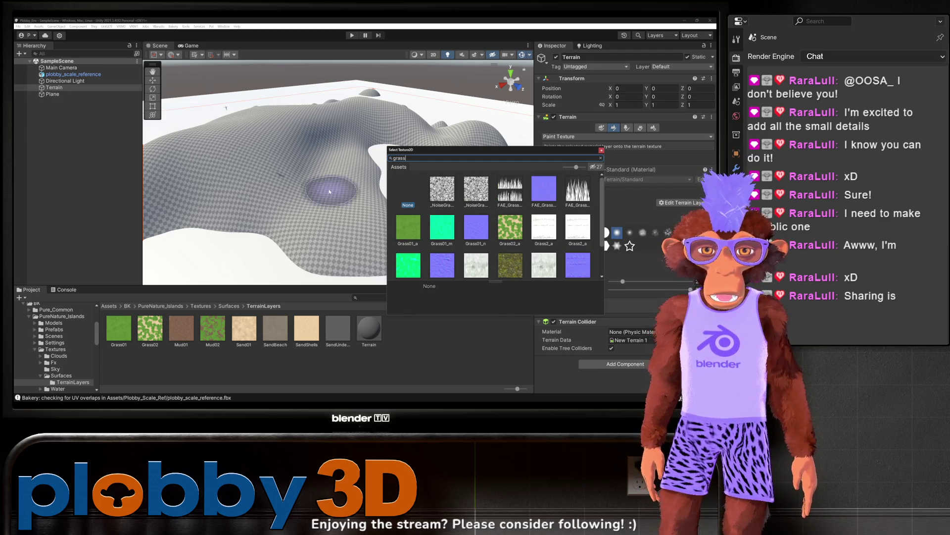
pyautogui.click(601, 150)
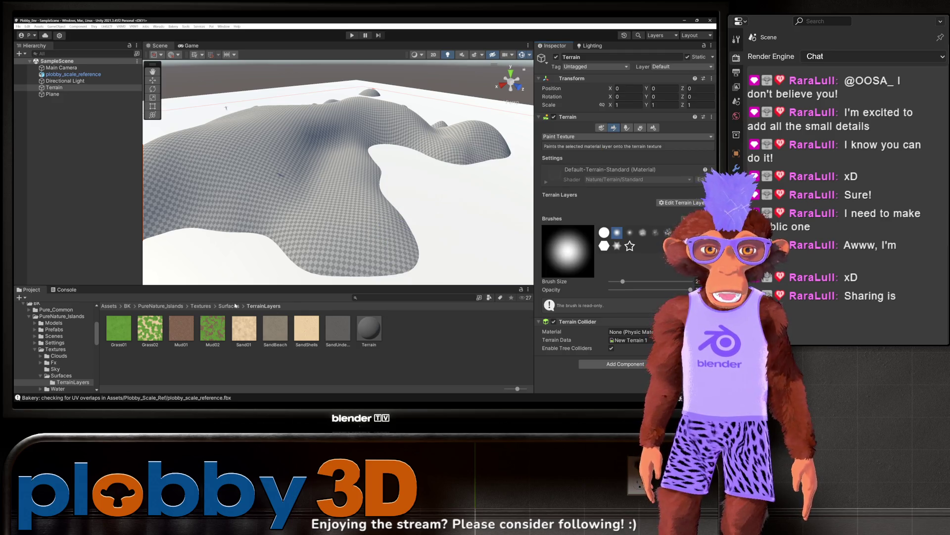
pyautogui.moveTo(112, 332); pyautogui.dragTo(589, 205)
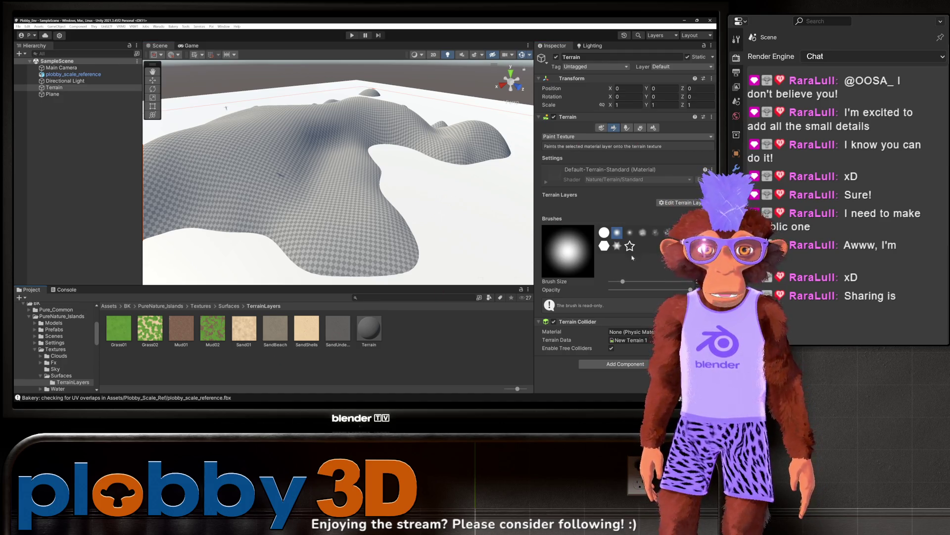
# Add the Grass01 terrain layer as the first layer, turning the island green
pyautogui.click(678, 203)
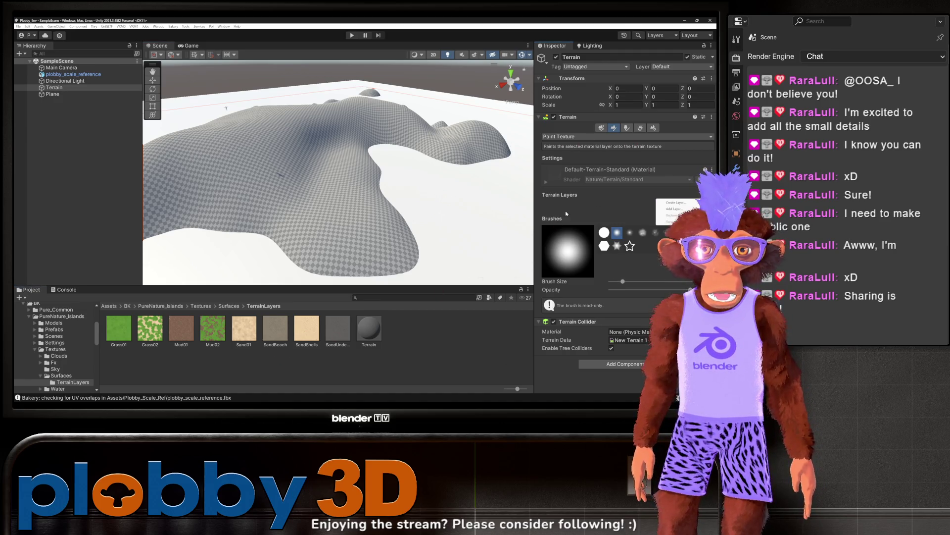
pyautogui.click(674, 209)
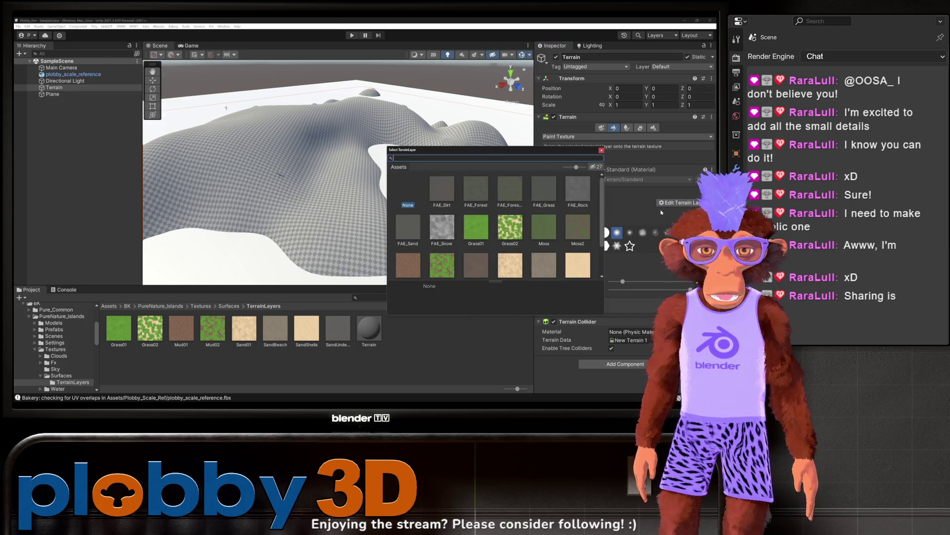
pyautogui.click(473, 227)
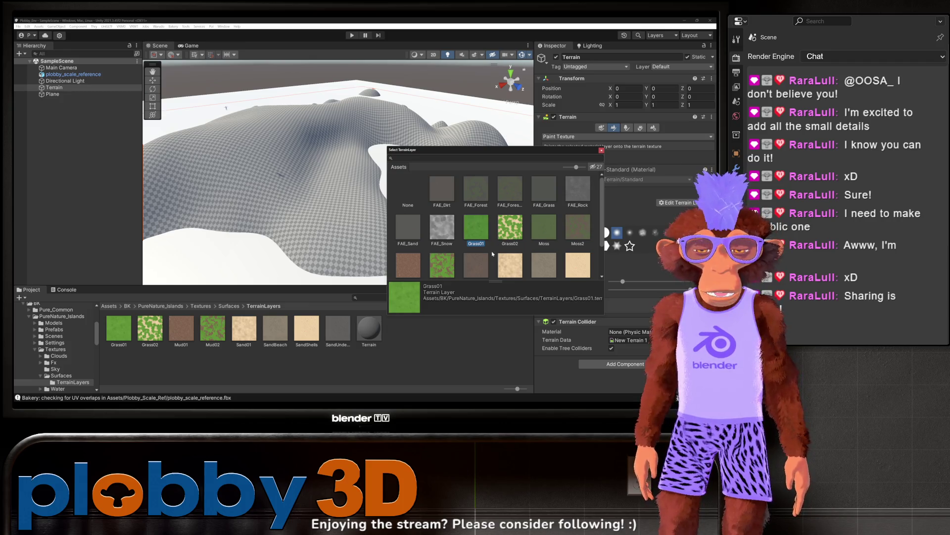
pyautogui.doubleClick(488, 236)
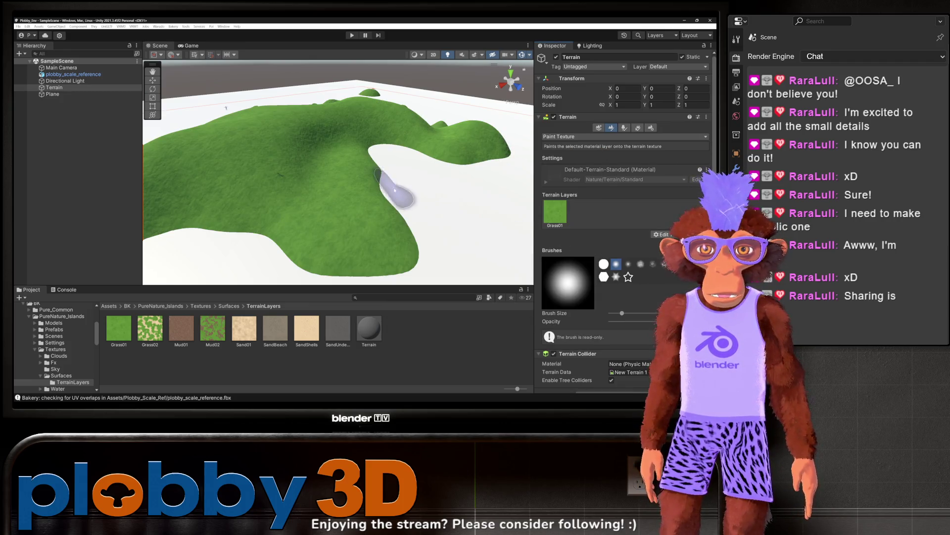
pyautogui.scroll(8, 376, 164)
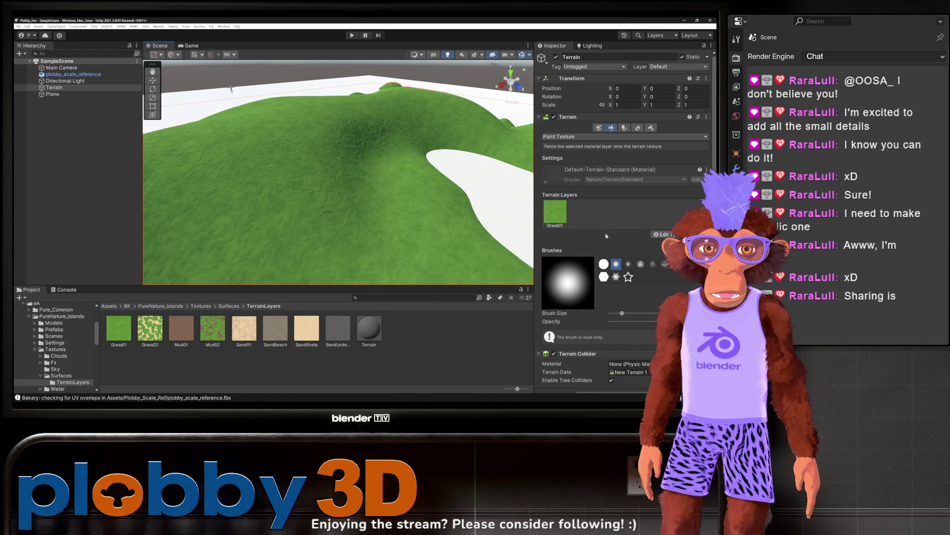
# Add Grass02 and Sand01 as the second and third terrain layers
pyautogui.click(661, 243)
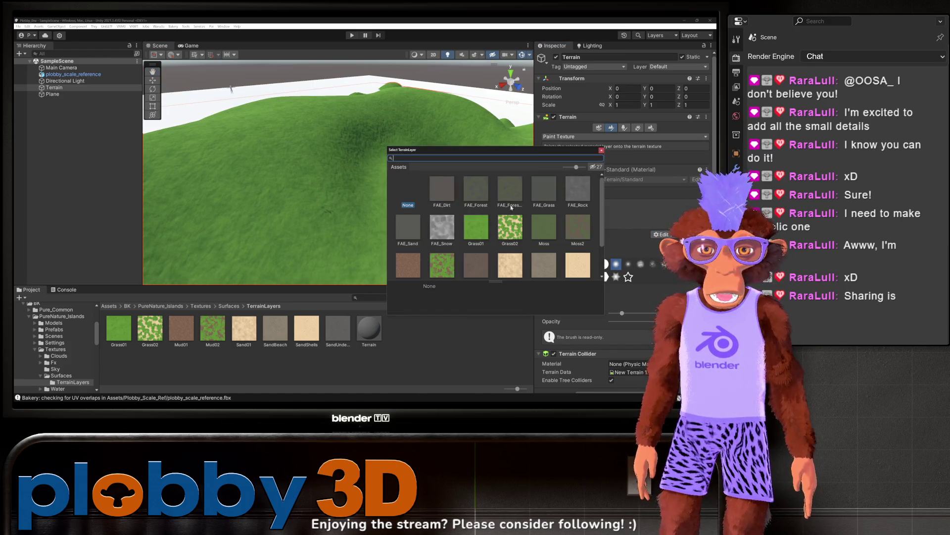
pyautogui.doubleClick(519, 233)
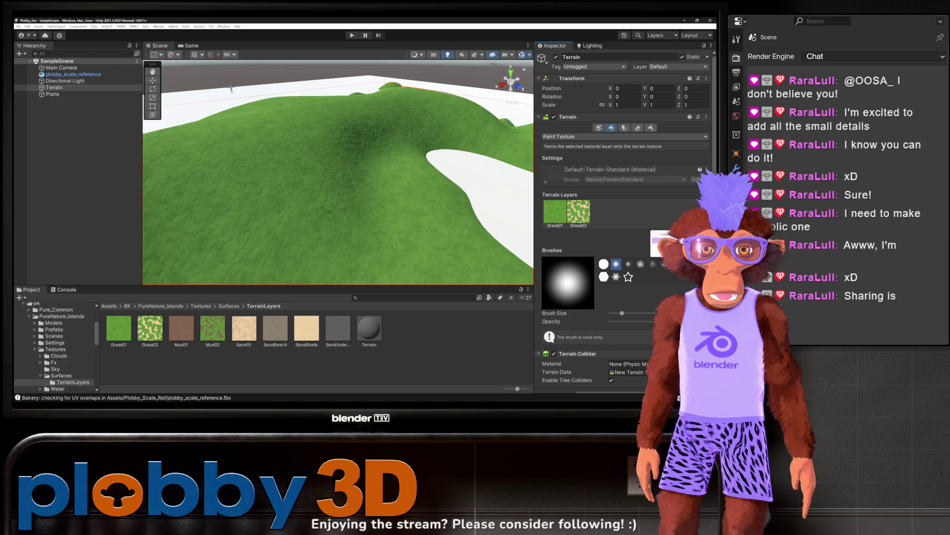
pyautogui.click(661, 242)
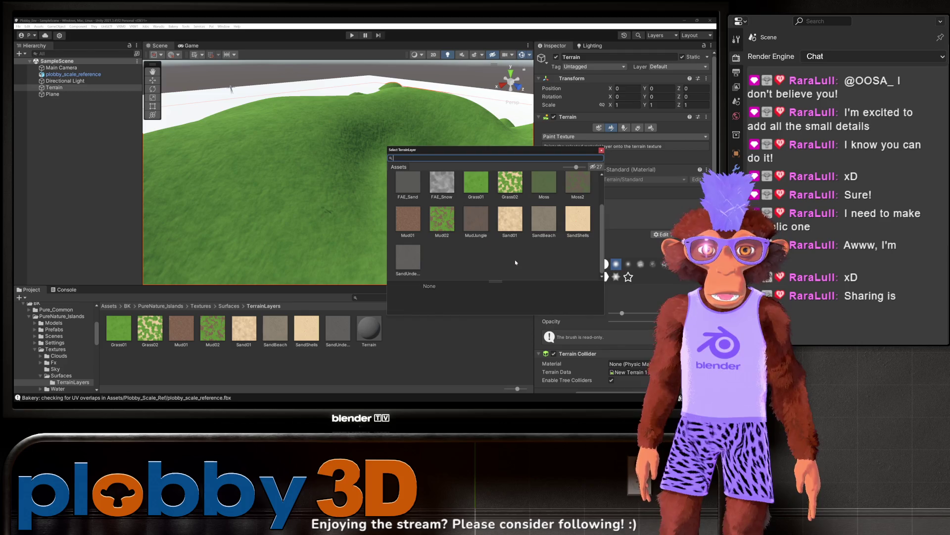
pyautogui.doubleClick(515, 259)
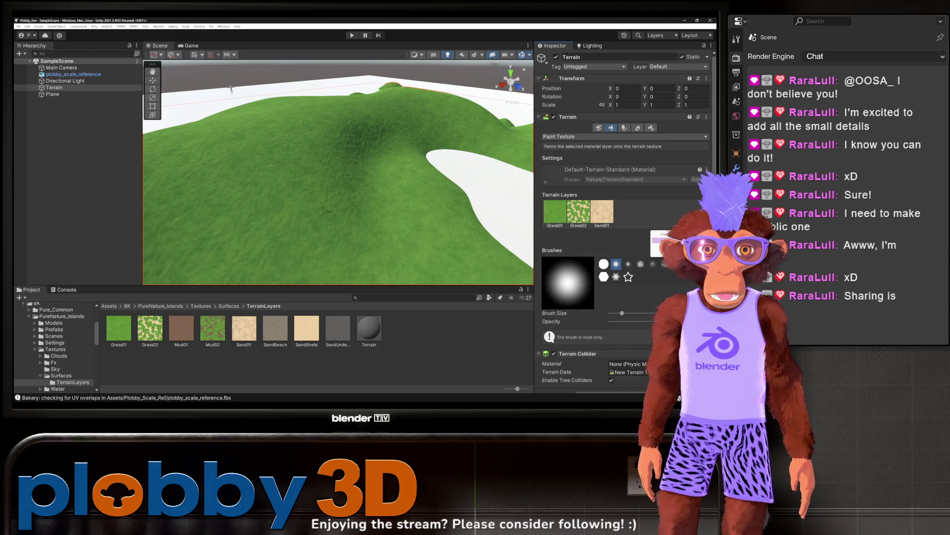
# Paint a patchy Grass02 area on the hillside, then paint over it with Grass01
pyautogui.click(578, 218)
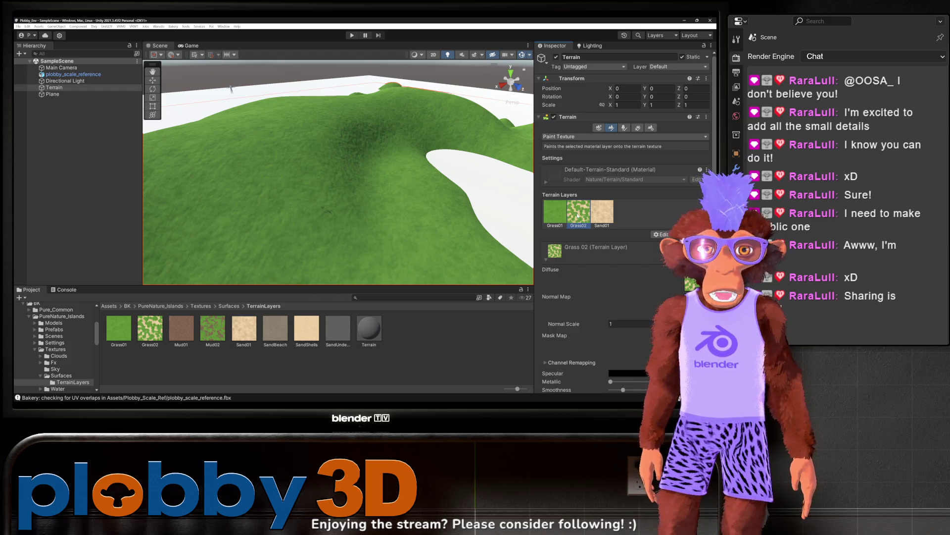
pyautogui.moveTo(312, 198)
pyautogui.mouseDown()
pyautogui.moveTo(318, 212)
pyautogui.moveTo(378, 205)
pyautogui.mouseUp()
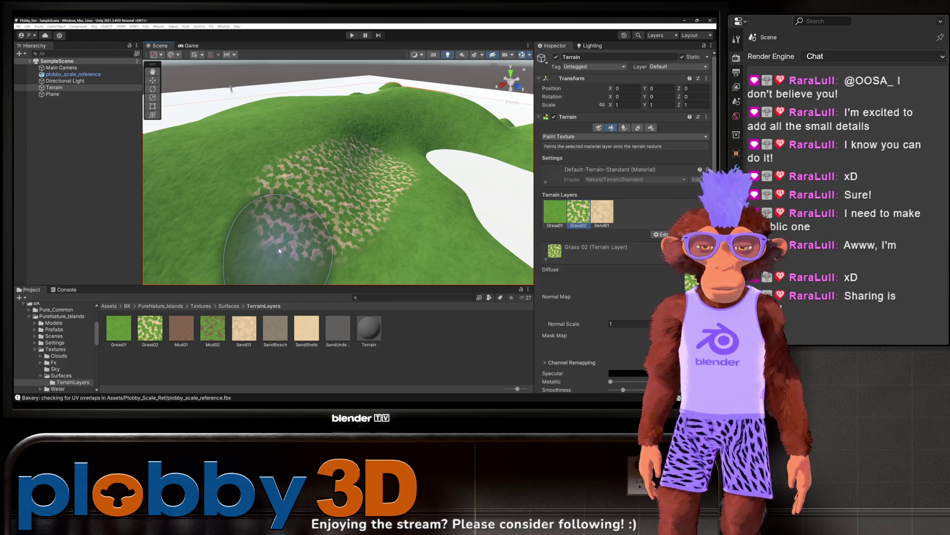
pyautogui.scroll(-3, 297, 173)
pyautogui.scroll(4, 317, 191)
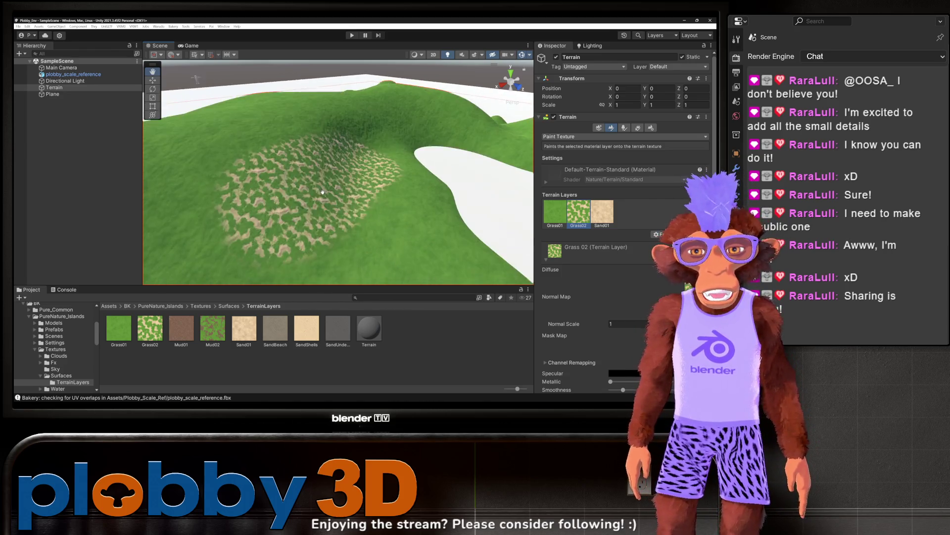
pyautogui.click(555, 212)
pyautogui.moveTo(346, 193)
pyautogui.mouseDown()
pyautogui.moveTo(317, 178)
pyautogui.moveTo(348, 182)
pyautogui.mouseUp()
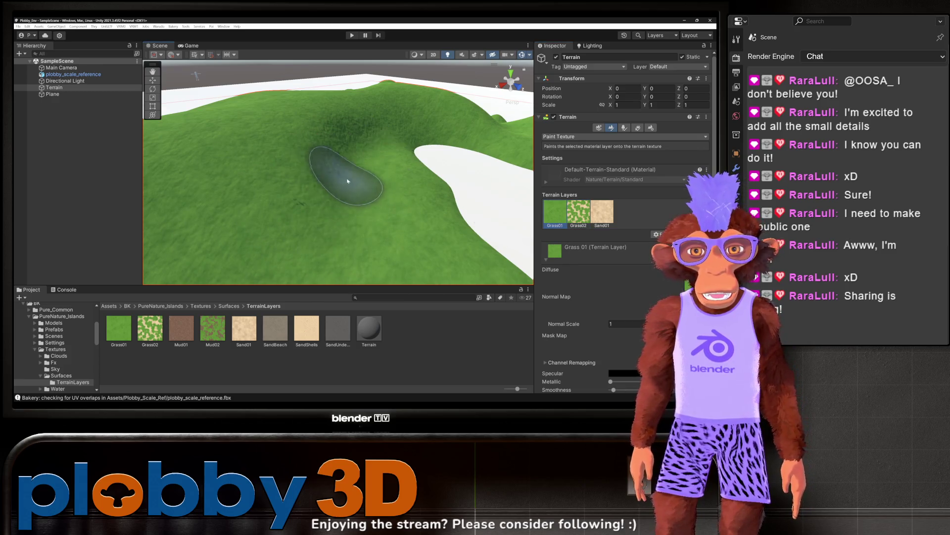
pyautogui.scroll(-5, 348, 181)
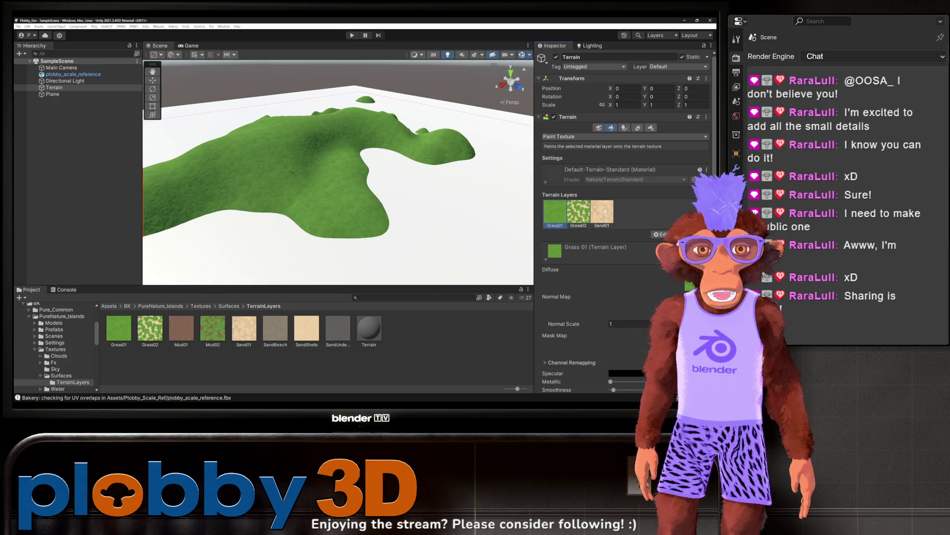
# Paint Sand01 in a patch and a strip along the island's shoreline
pyautogui.click(605, 212)
pyautogui.moveTo(376, 228)
pyautogui.mouseDown()
pyautogui.moveTo(297, 238)
pyautogui.moveTo(349, 197)
pyautogui.mouseUp()
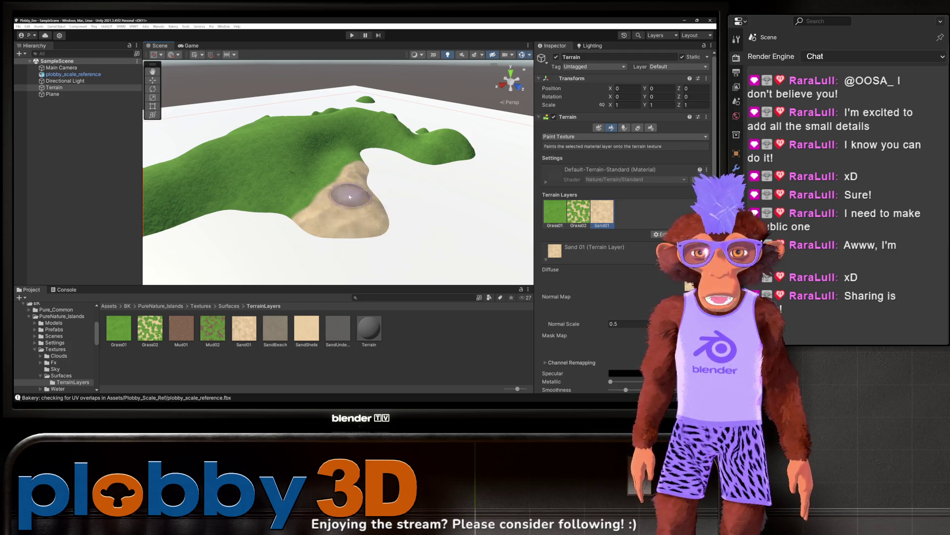
pyautogui.scroll(4, 350, 197)
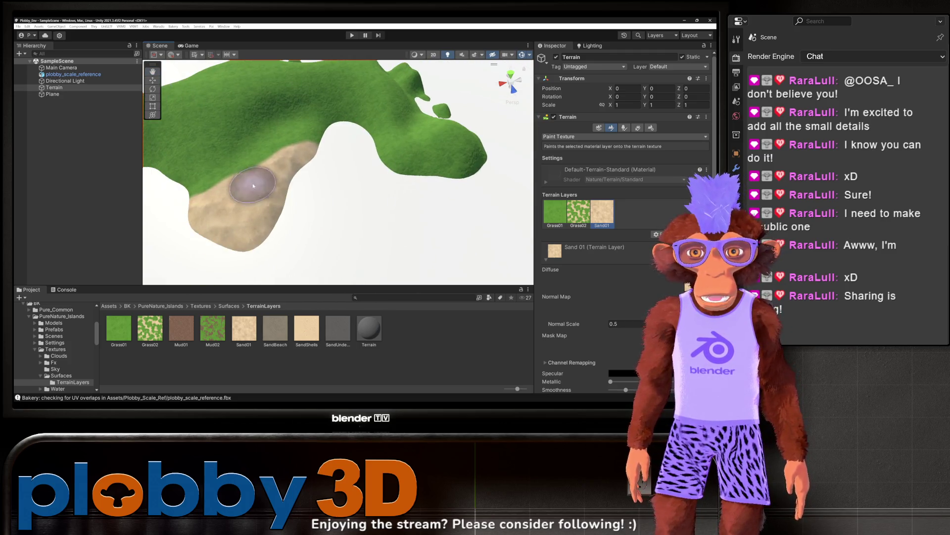
pyautogui.moveTo(252, 186)
pyautogui.mouseDown()
pyautogui.moveTo(318, 127)
pyautogui.moveTo(473, 161)
pyautogui.mouseUp()
pyautogui.moveTo(304, 190); pyautogui.dragTo(311, 191)
pyautogui.scroll(3, 297, 185)
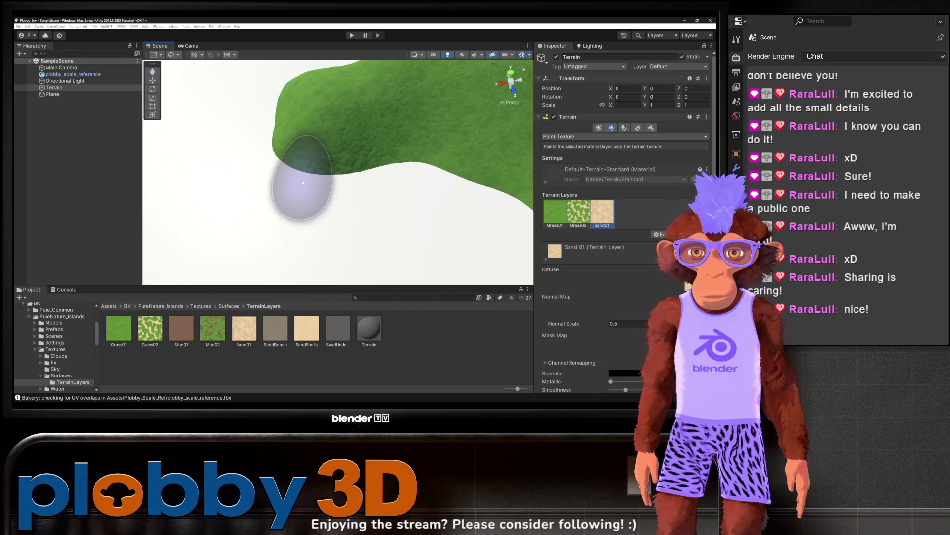
pyautogui.scroll(-3, 302, 182)
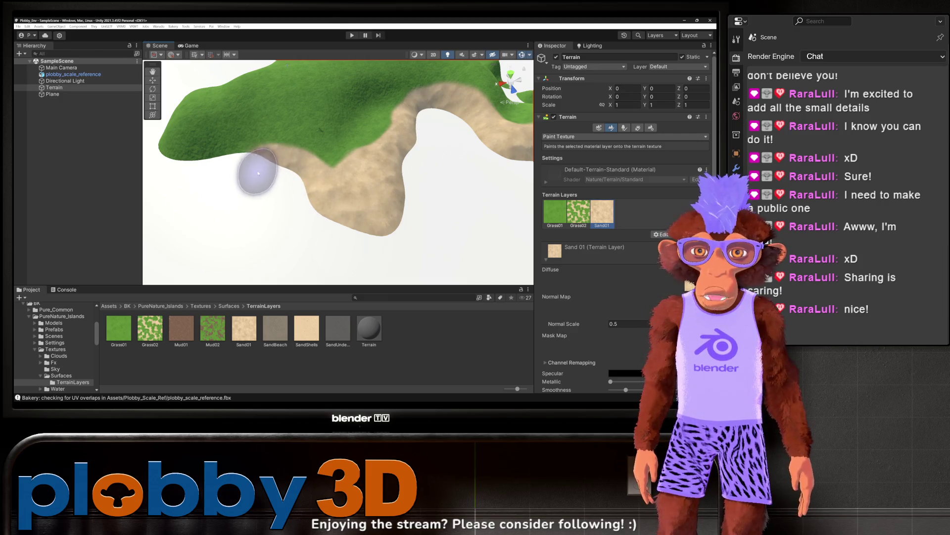
pyautogui.moveTo(186, 159)
pyautogui.mouseDown()
pyautogui.moveTo(300, 196)
pyautogui.moveTo(371, 233)
pyautogui.mouseUp()
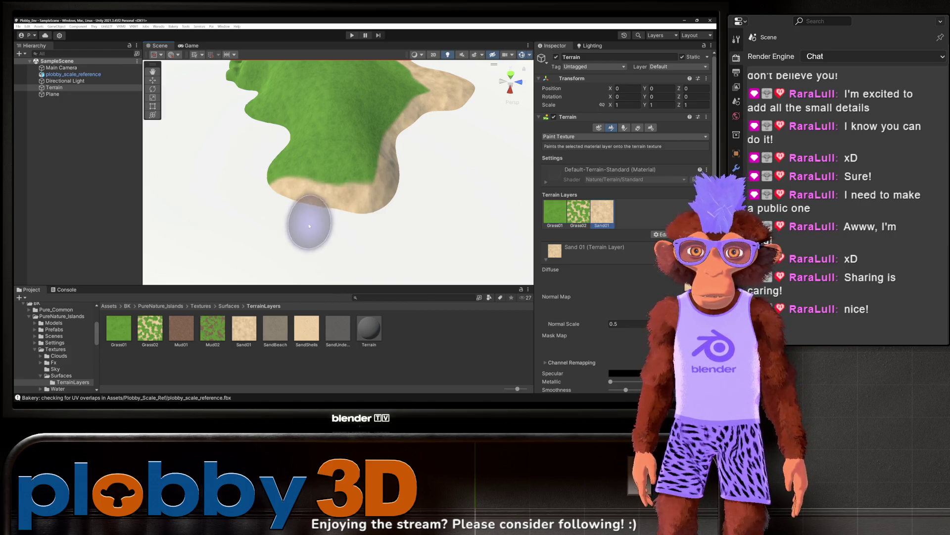
pyautogui.click(666, 240)
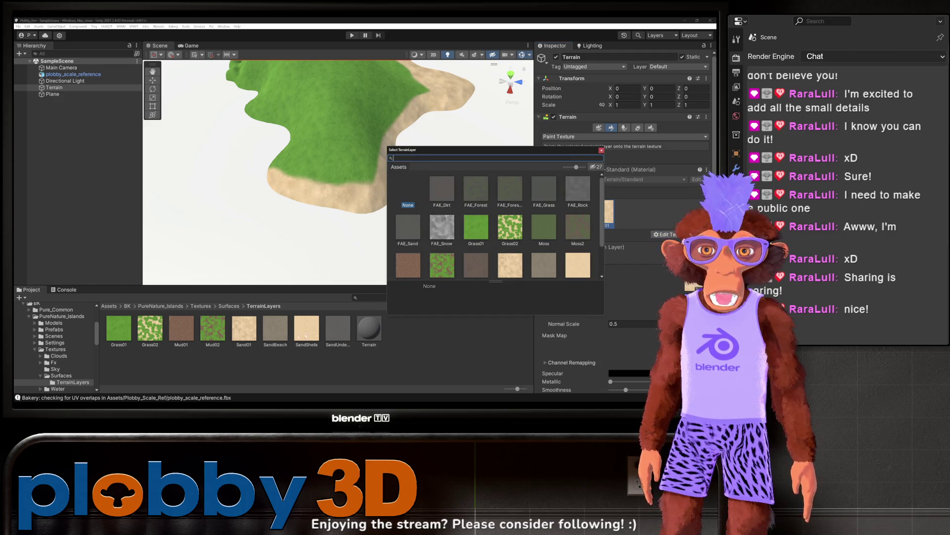
# Inspect the SandShells and Sand01 layer settings, then add SandShells and select it for painting
pyautogui.click(310, 332)
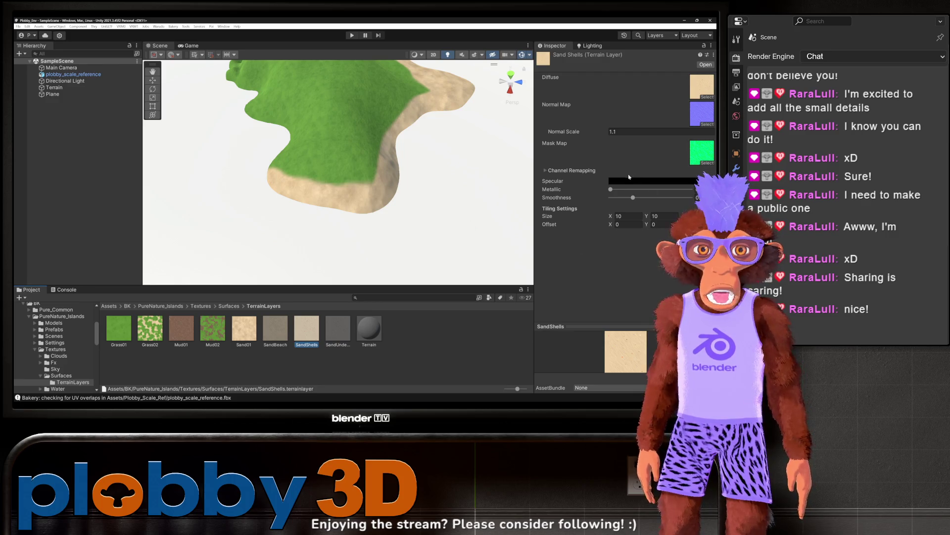
pyautogui.click(253, 334)
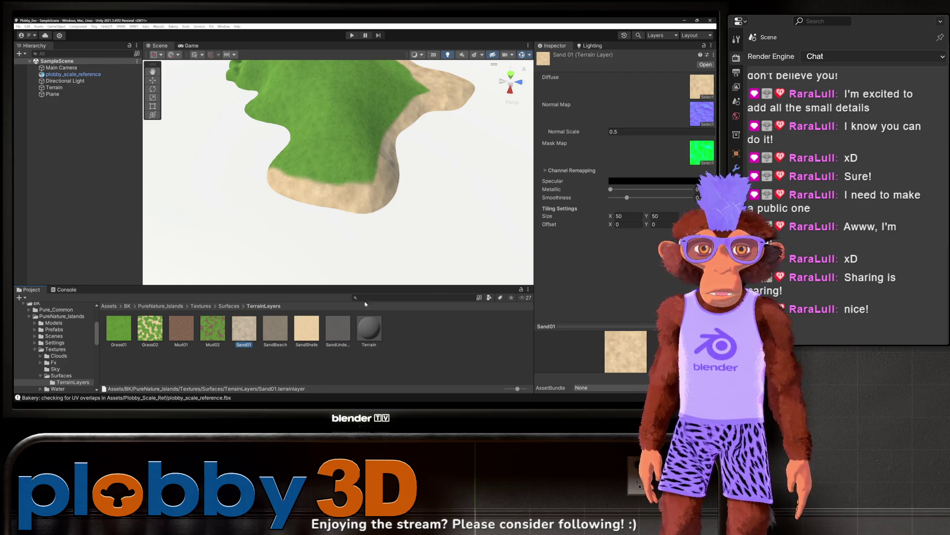
pyautogui.click(55, 87)
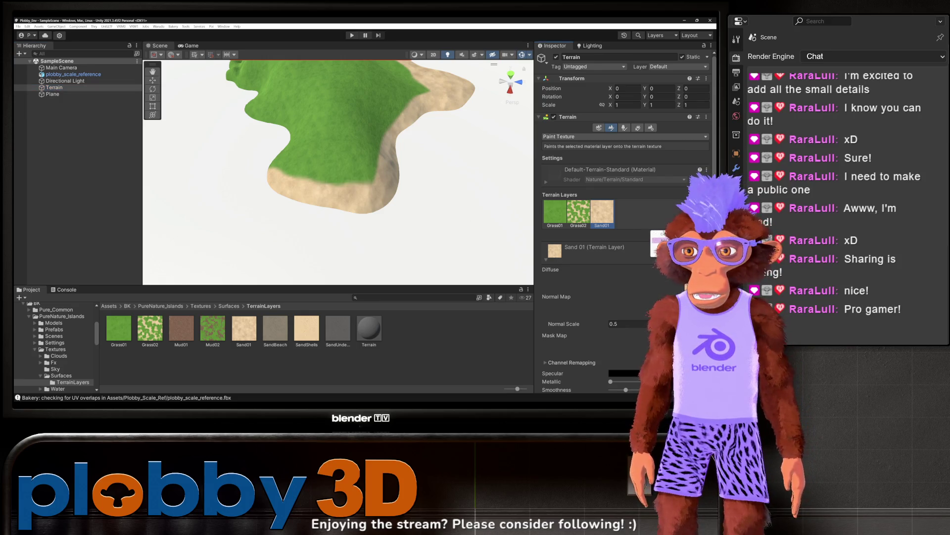
pyautogui.click(666, 241)
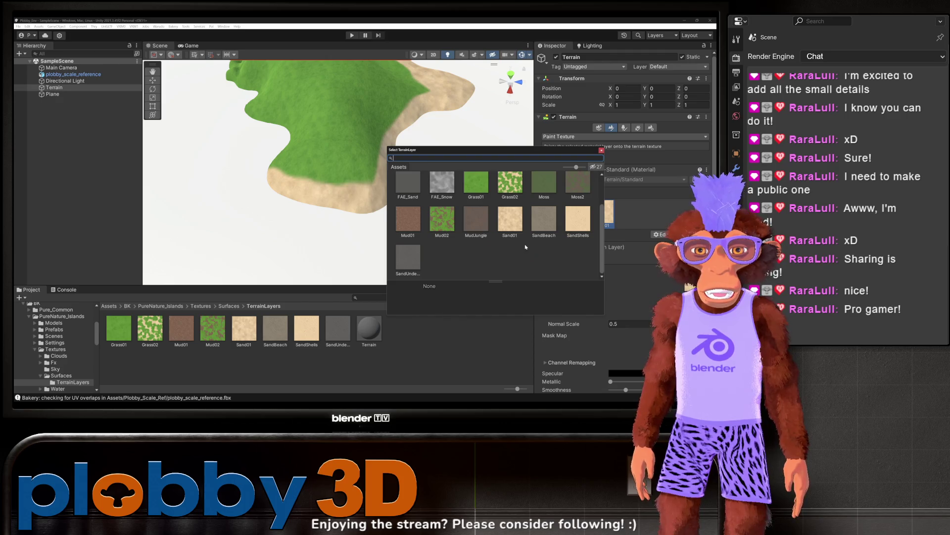
pyautogui.click(574, 219)
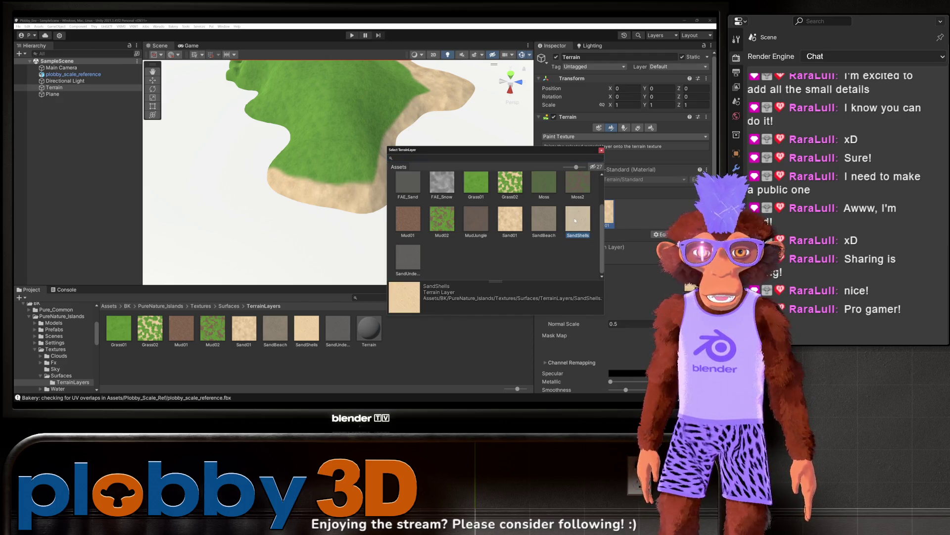
pyautogui.doubleClick(575, 220)
pyautogui.click(626, 213)
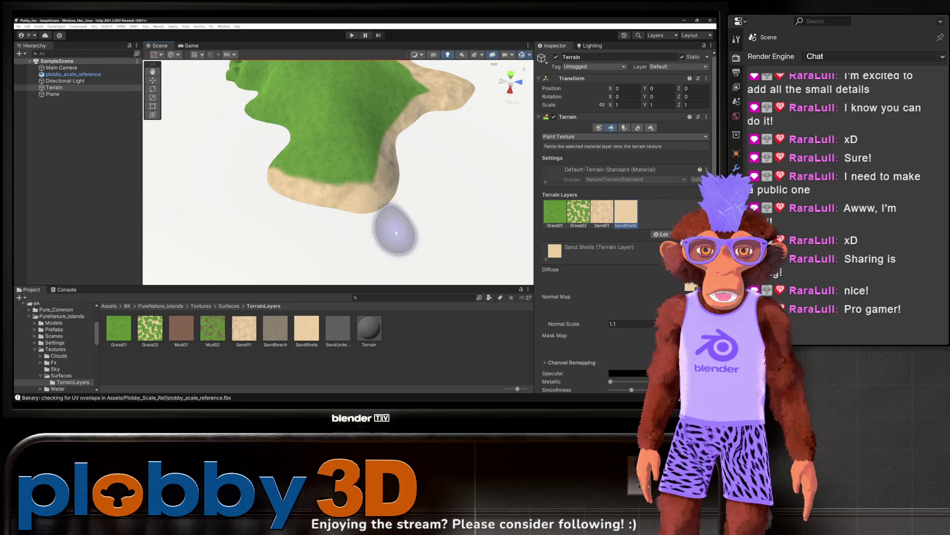
pyautogui.scroll(-3, 391, 243)
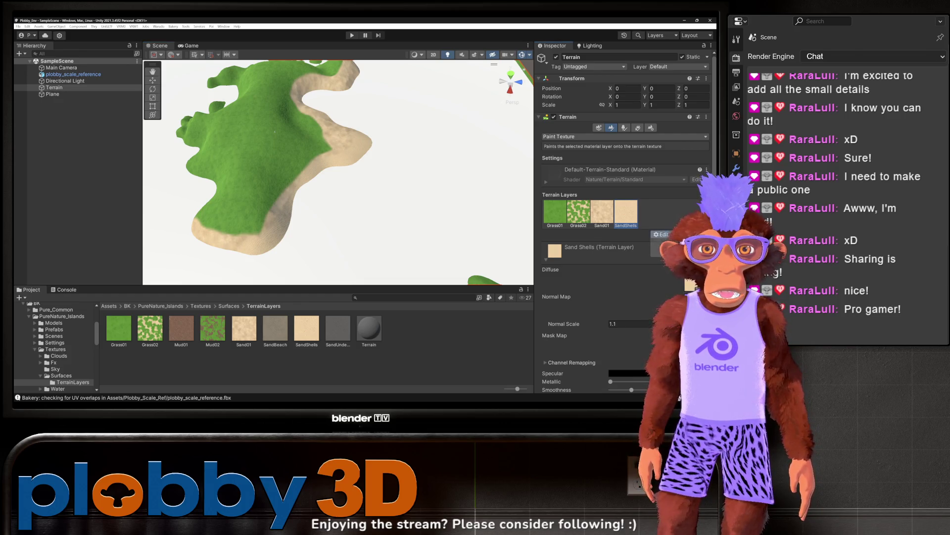
# Add the Mud01 and SandBeach terrain layers
pyautogui.click(663, 240)
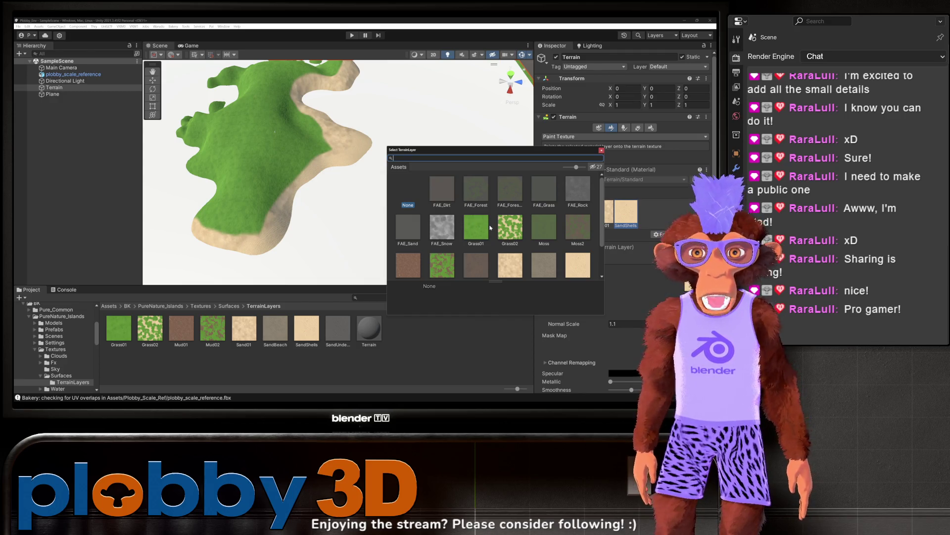
pyautogui.scroll(-1, 493, 229)
pyautogui.click(413, 249)
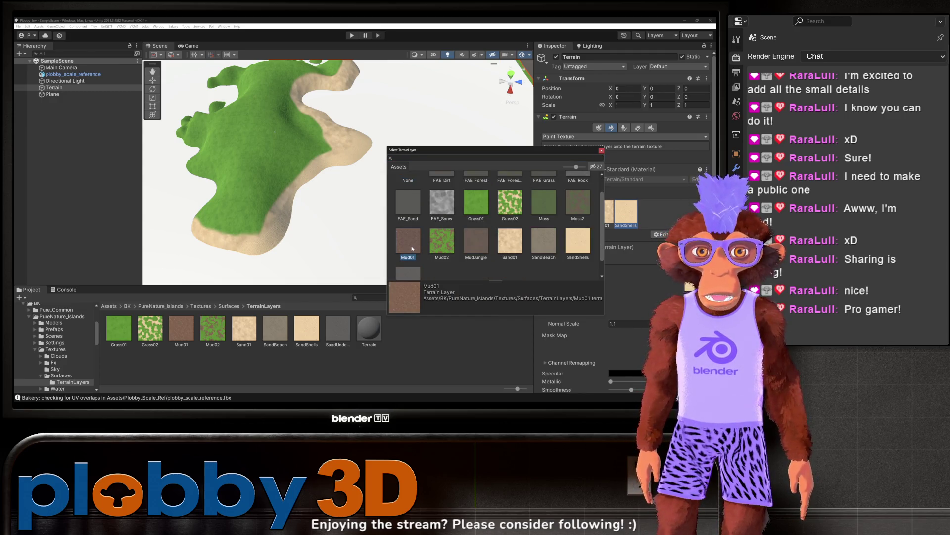
pyautogui.doubleClick(414, 247)
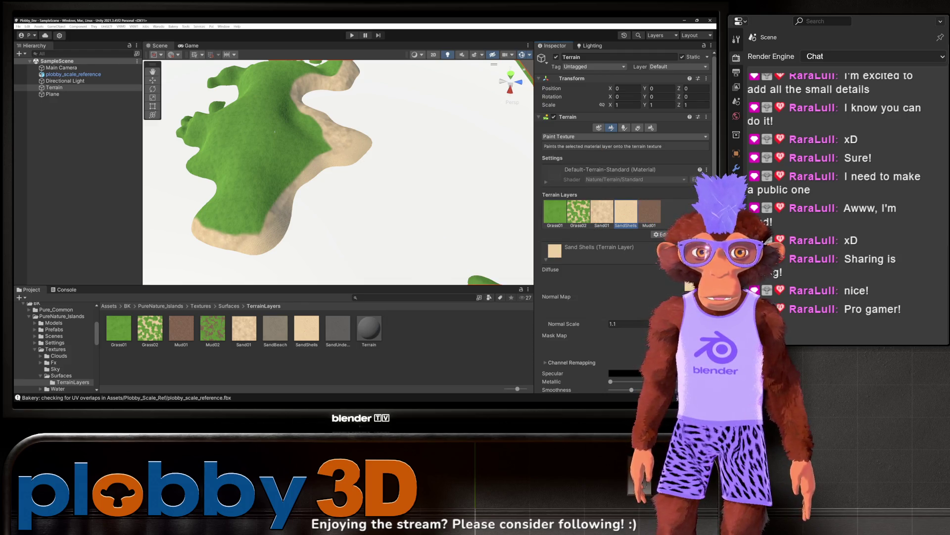
pyautogui.click(663, 241)
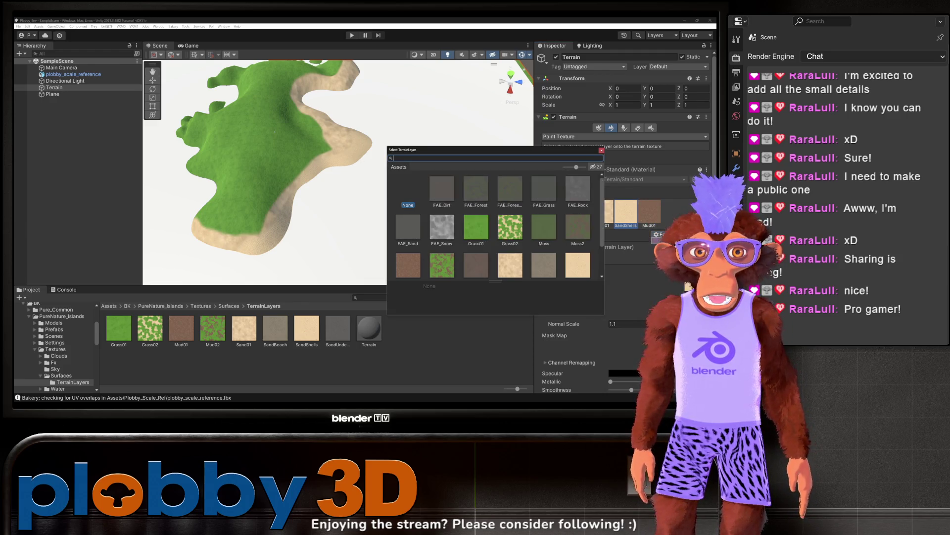
pyautogui.scroll(-1, 468, 241)
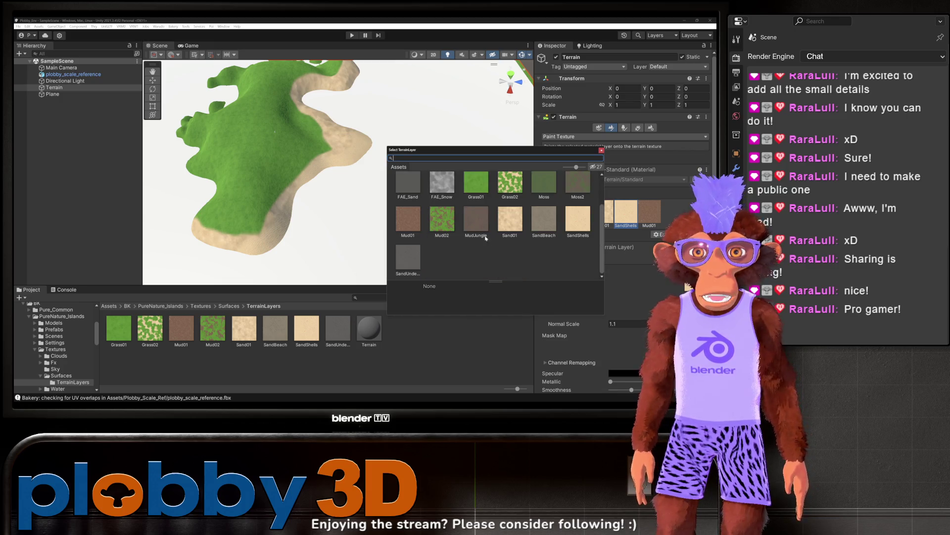
pyautogui.doubleClick(542, 227)
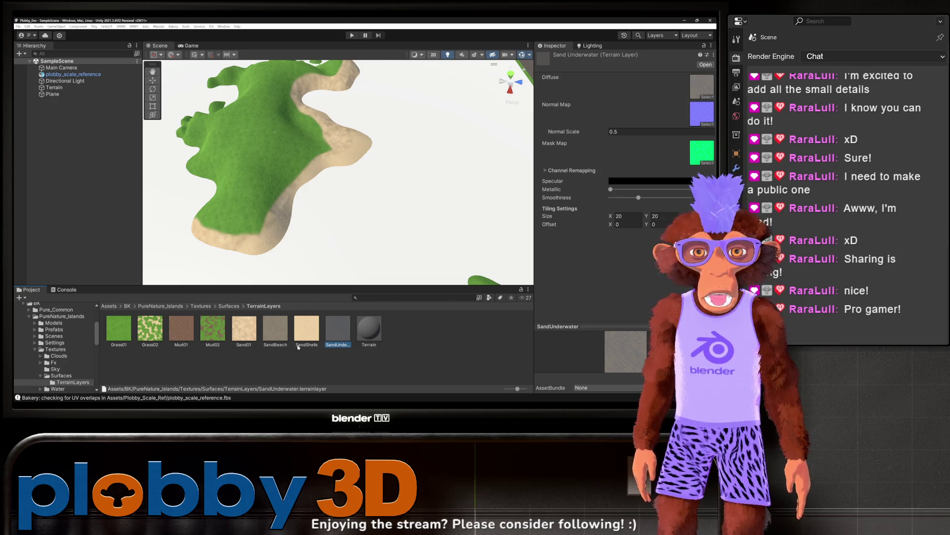
# Reopen the terrain paint settings and add the SandUnderwater terrain layer
pyautogui.click(82, 81)
pyautogui.click(57, 87)
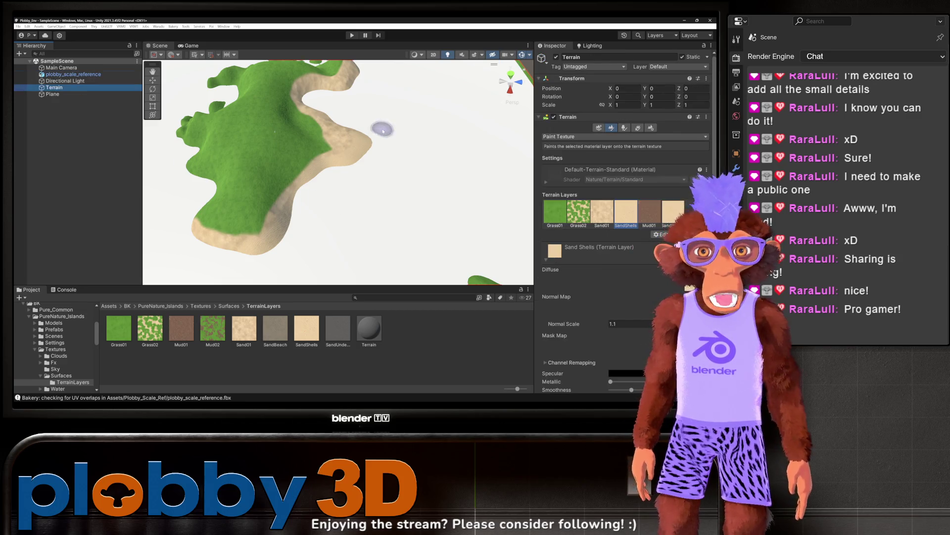
pyautogui.click(661, 234)
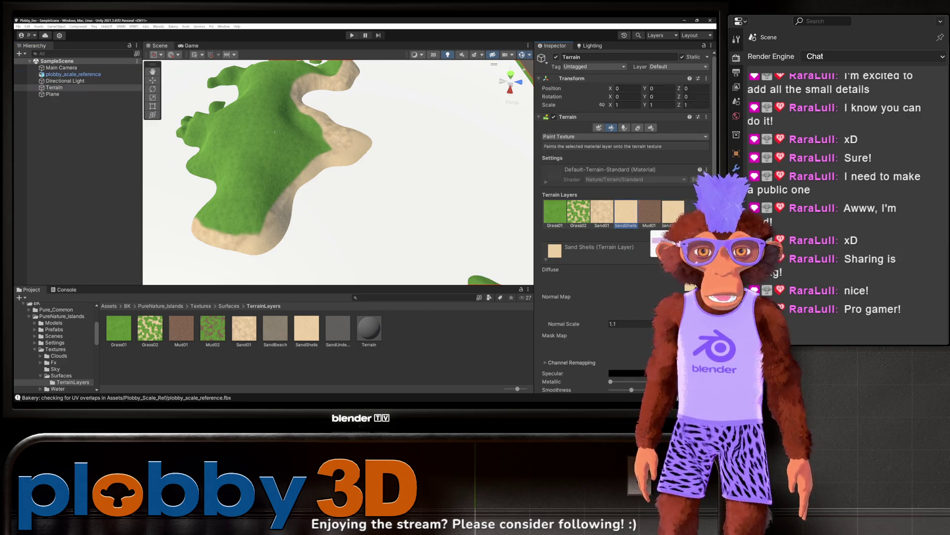
pyautogui.click(661, 241)
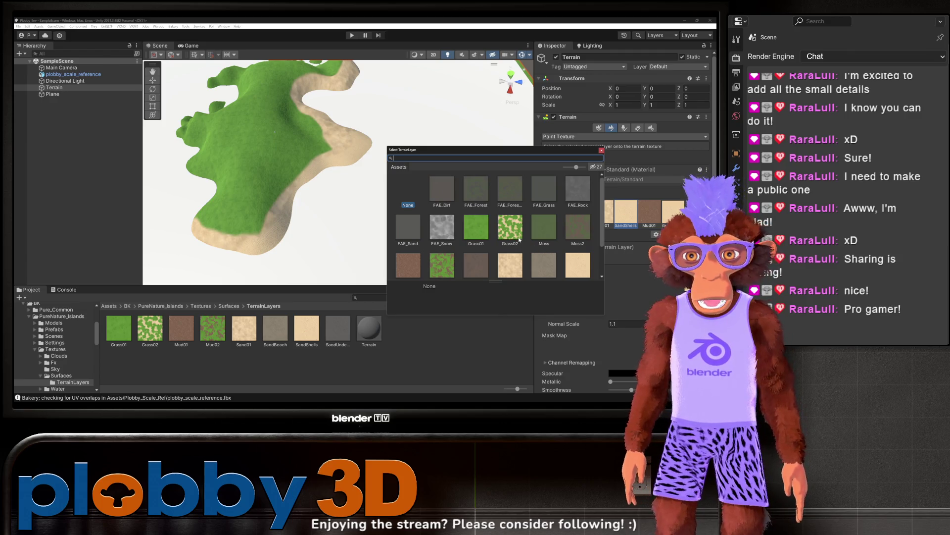
pyautogui.scroll(-2, 535, 223)
pyautogui.doubleClick(409, 257)
# Enlarge the brush slightly and paint sand over the island's grassy edge with a soft round brush
pyautogui.moveTo(360, 198)
pyautogui.mouseDown()
pyautogui.moveTo(270, 138)
pyautogui.moveTo(335, 143)
pyautogui.mouseUp()
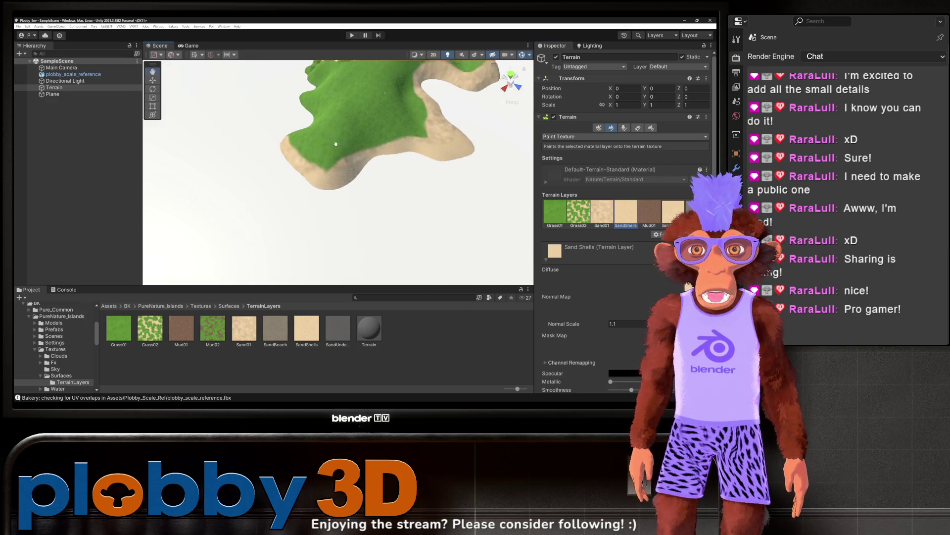
pyautogui.scroll(3, 322, 144)
pyautogui.scroll(2, 285, 100)
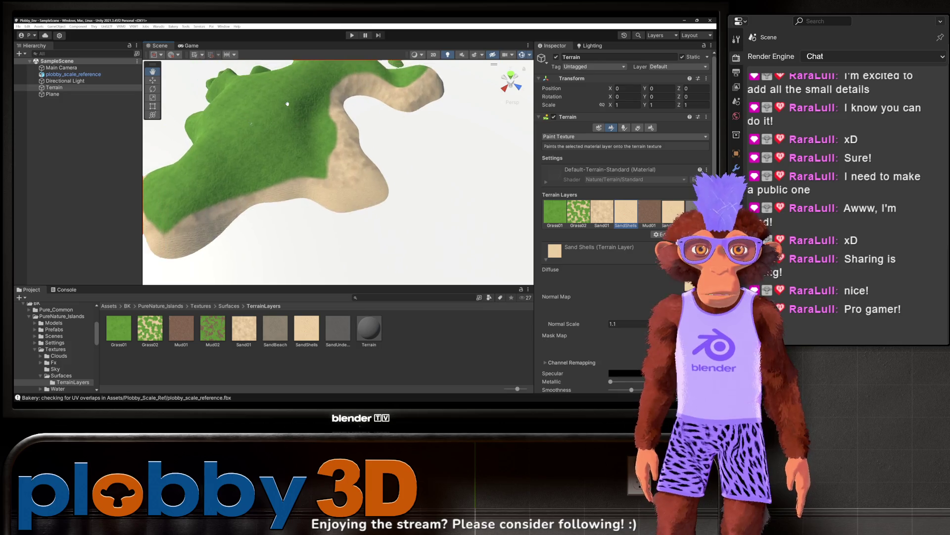
pyautogui.moveTo(287, 104); pyautogui.dragTo(295, 92)
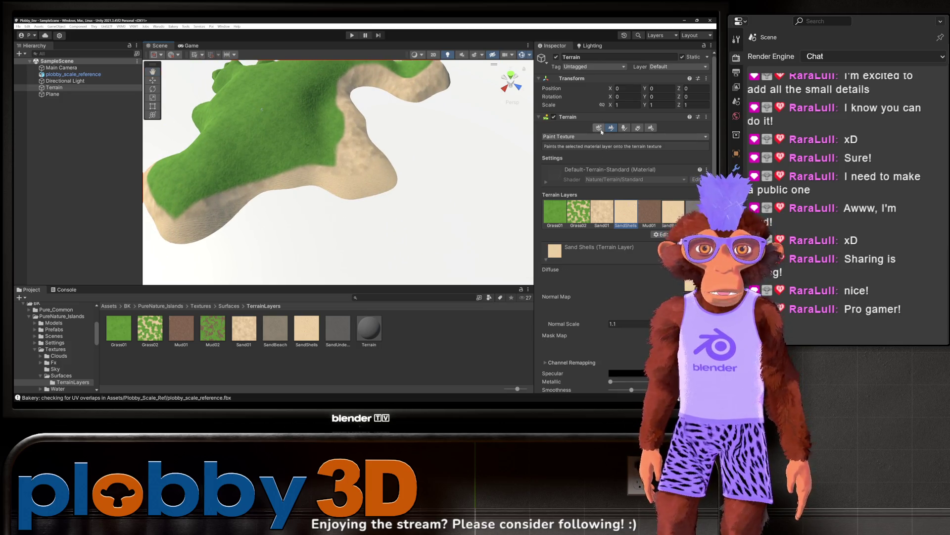
pyautogui.scroll(-5, 592, 238)
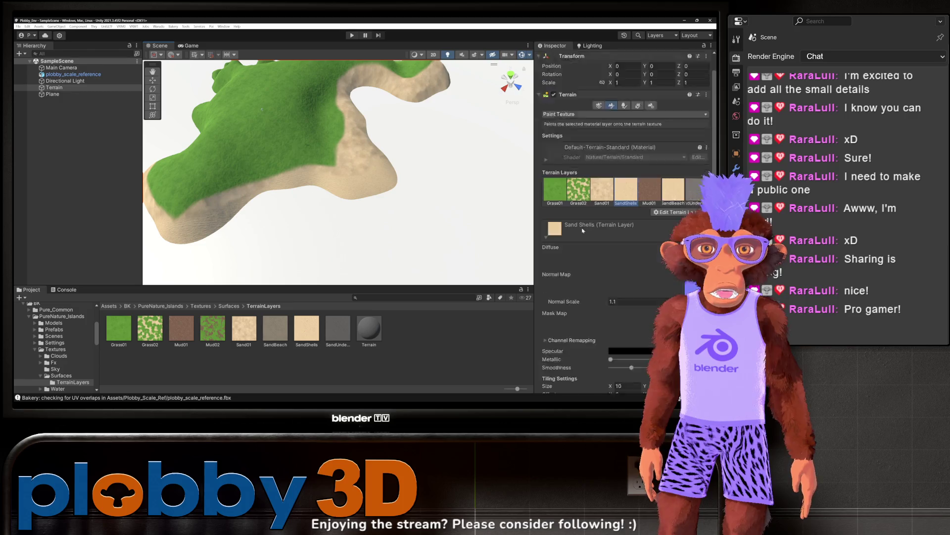
pyautogui.scroll(-1, 589, 222)
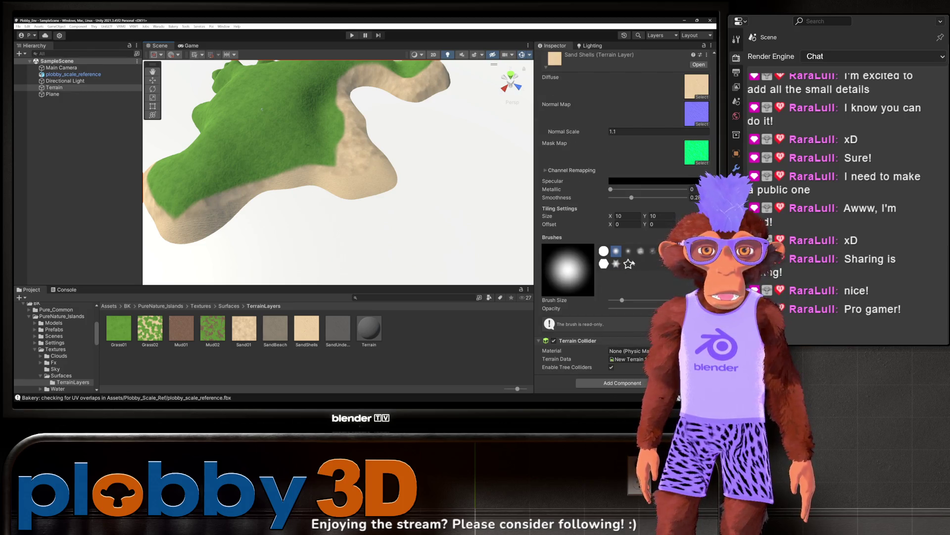
pyautogui.click(652, 251)
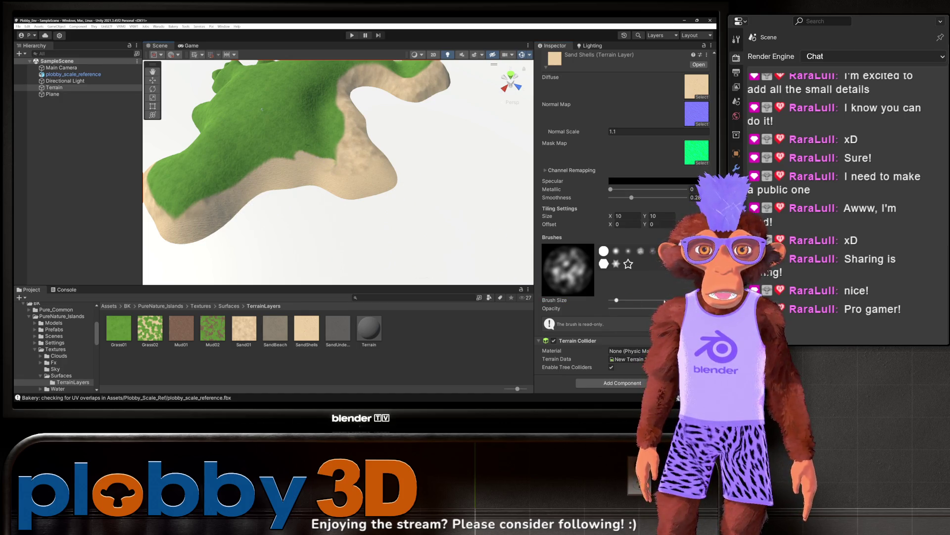
pyautogui.moveTo(634, 300); pyautogui.dragTo(641, 300)
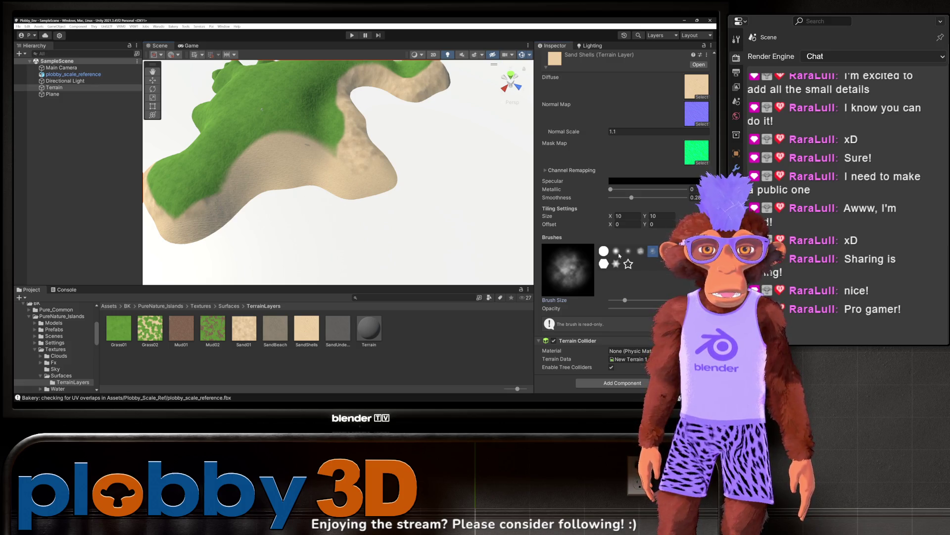
pyautogui.click(616, 251)
pyautogui.moveTo(340, 160)
pyautogui.mouseDown()
pyautogui.moveTo(276, 170)
pyautogui.moveTo(307, 198)
pyautogui.mouseUp()
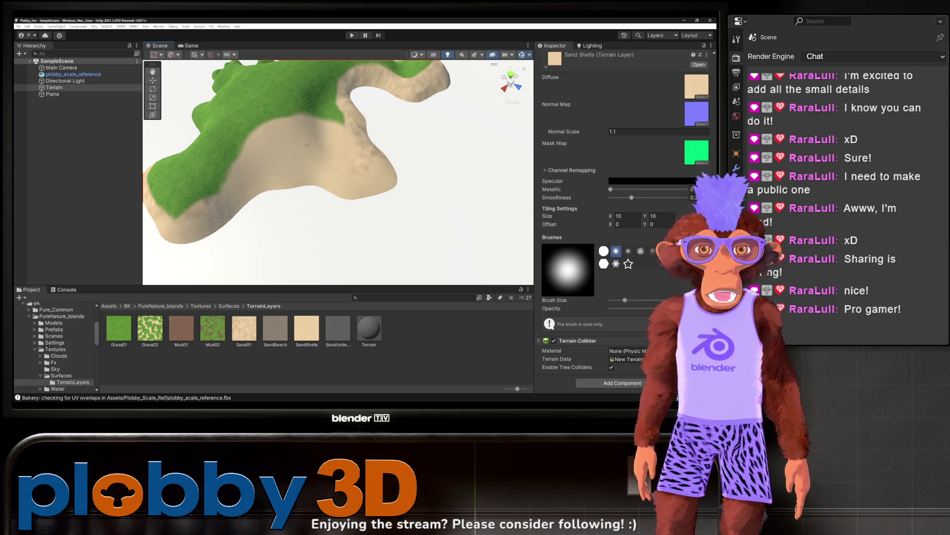
pyautogui.scroll(5, 594, 292)
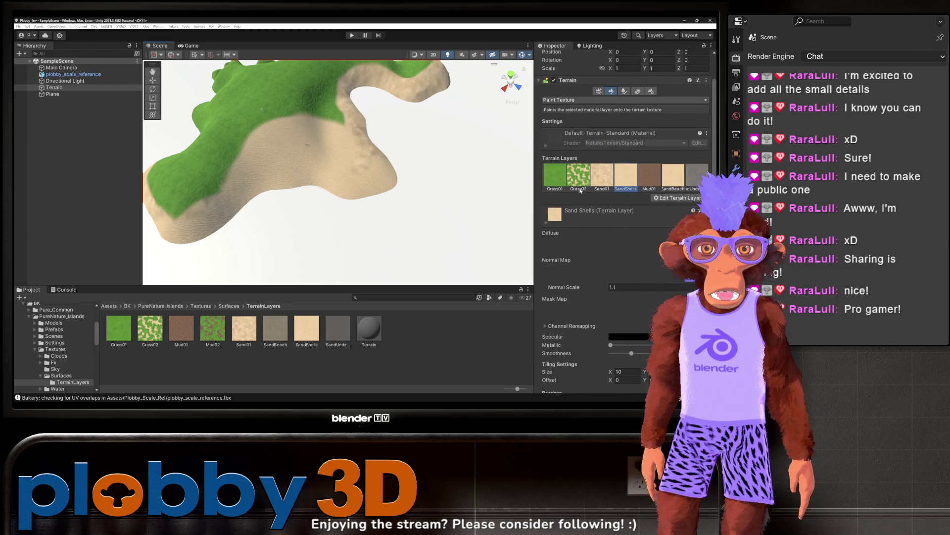
# Paint Grass01 back over part of the sand
pyautogui.click(555, 176)
pyautogui.moveTo(336, 114)
pyautogui.mouseDown()
pyautogui.moveTo(240, 159)
pyautogui.moveTo(212, 153)
pyautogui.mouseUp()
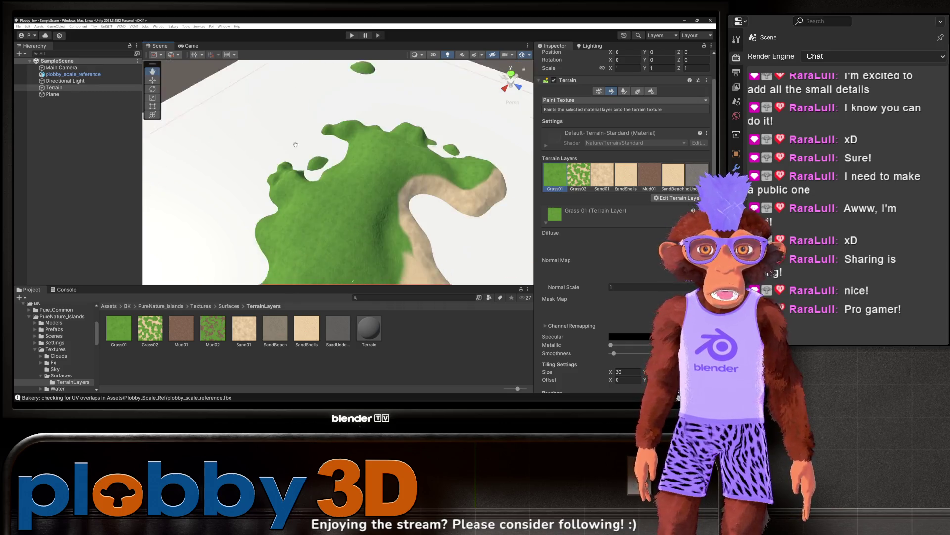
pyautogui.scroll(5, 347, 183)
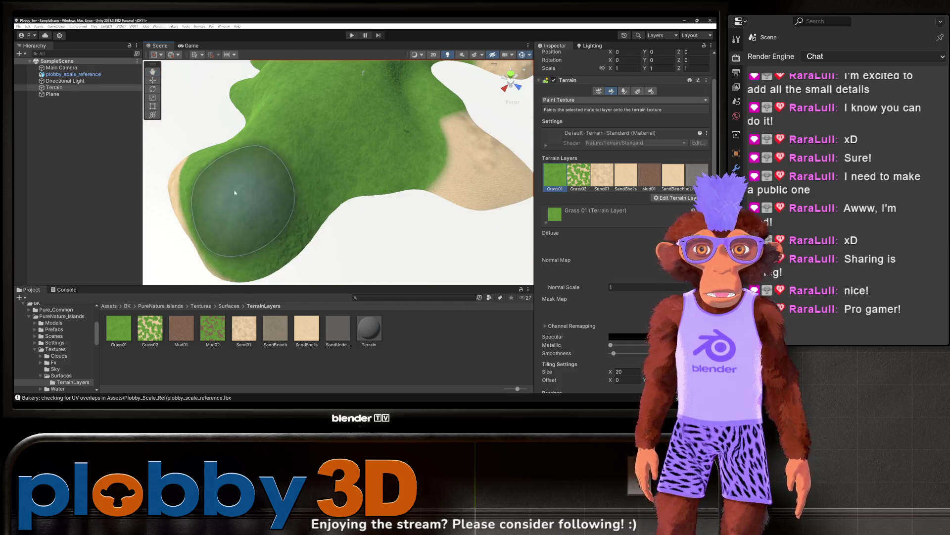
pyautogui.moveTo(304, 149); pyautogui.dragTo(287, 228)
pyautogui.scroll(5, 300, 130)
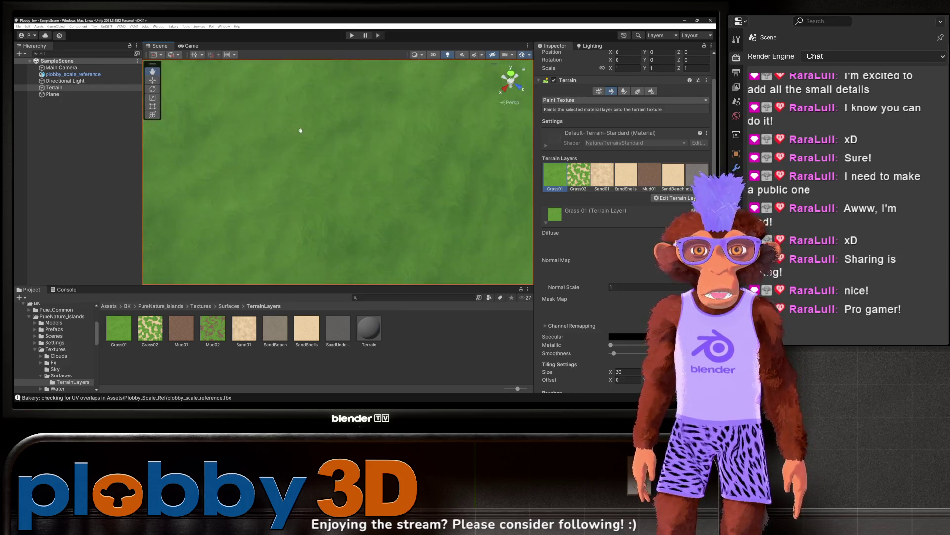
pyautogui.scroll(-6, 300, 130)
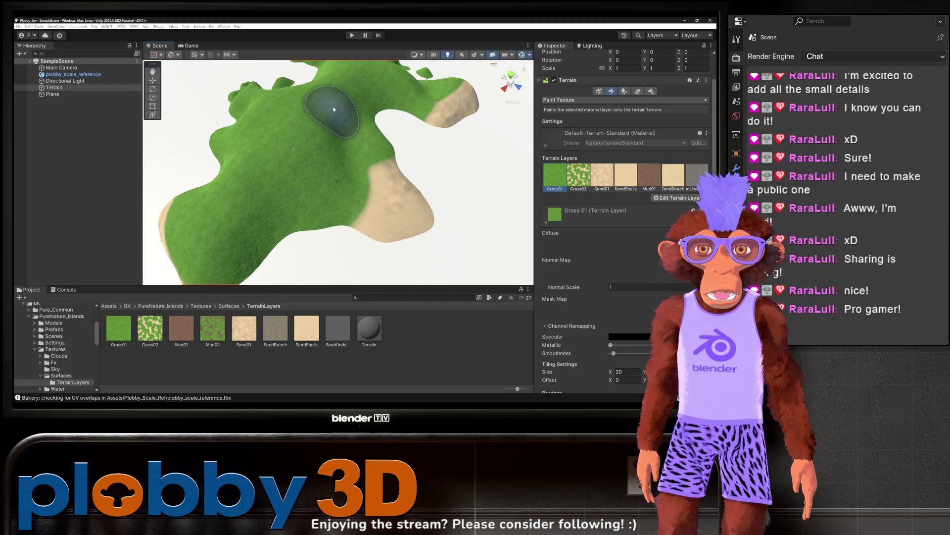
pyautogui.scroll(6, 327, 107)
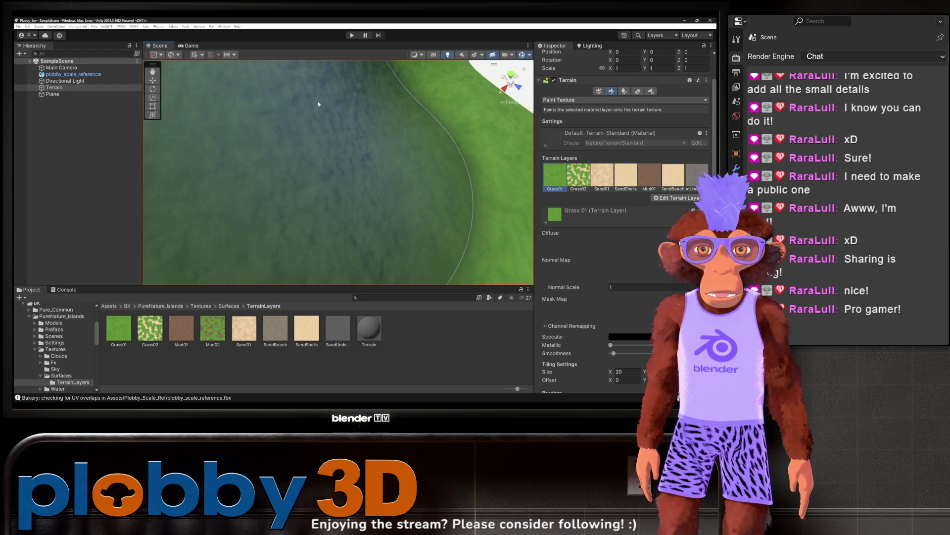
pyautogui.scroll(-4, 318, 104)
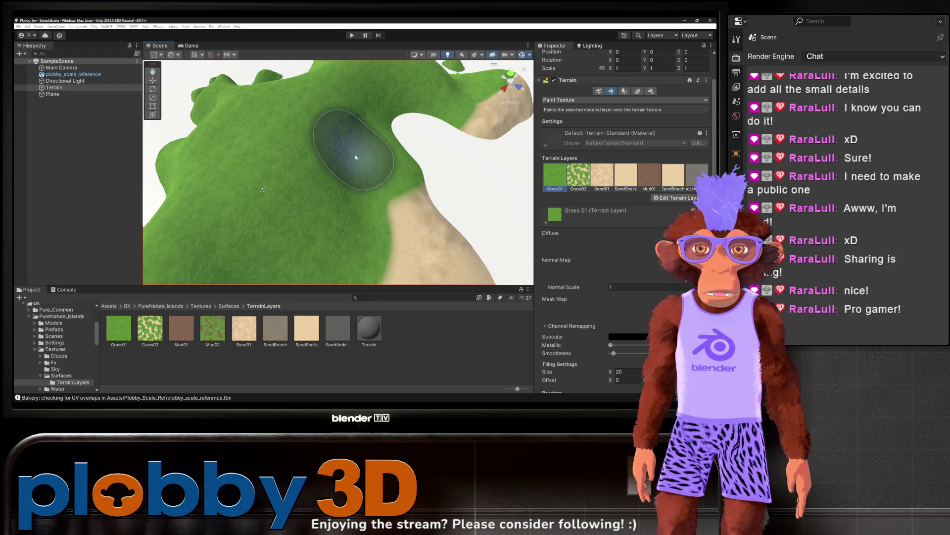
# Dab a round Mud01 patch onto the grass
pyautogui.click(647, 176)
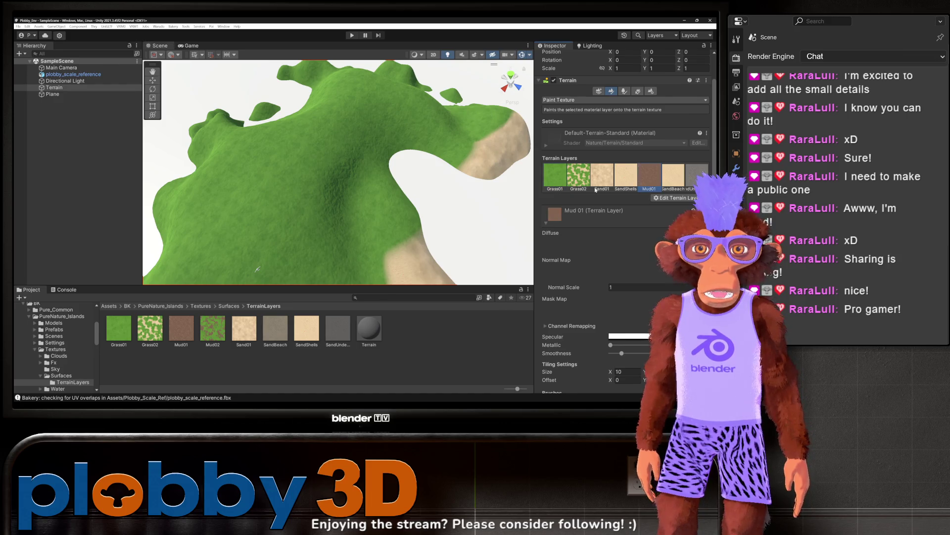
pyautogui.click(285, 198)
pyautogui.scroll(-3, 391, 179)
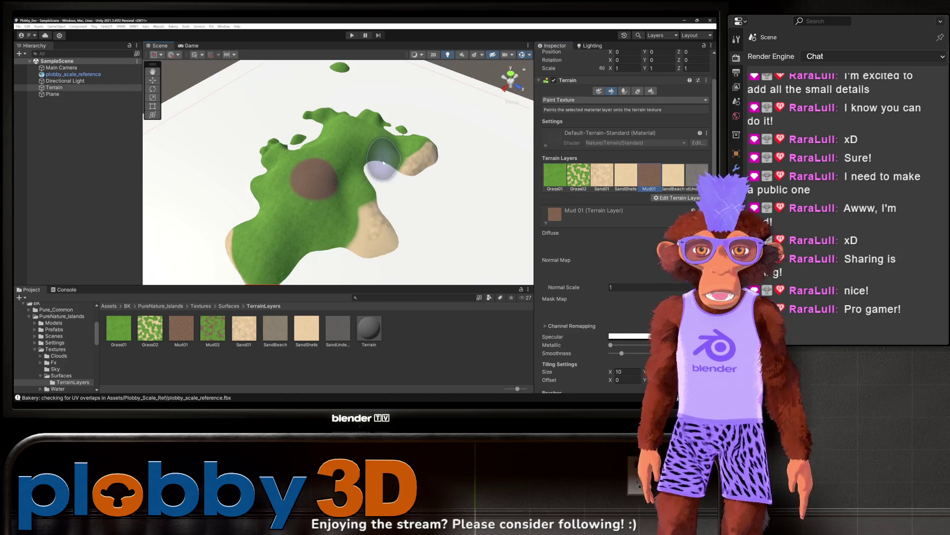
pyautogui.scroll(5, 383, 162)
# Cover the mud patch with Grass02, adding a speckled Grass02 dab nearby
pyautogui.click(579, 176)
pyautogui.moveTo(297, 193)
pyautogui.mouseDown()
pyautogui.moveTo(307, 212)
pyautogui.moveTo(313, 174)
pyautogui.moveTo(307, 188)
pyautogui.mouseUp()
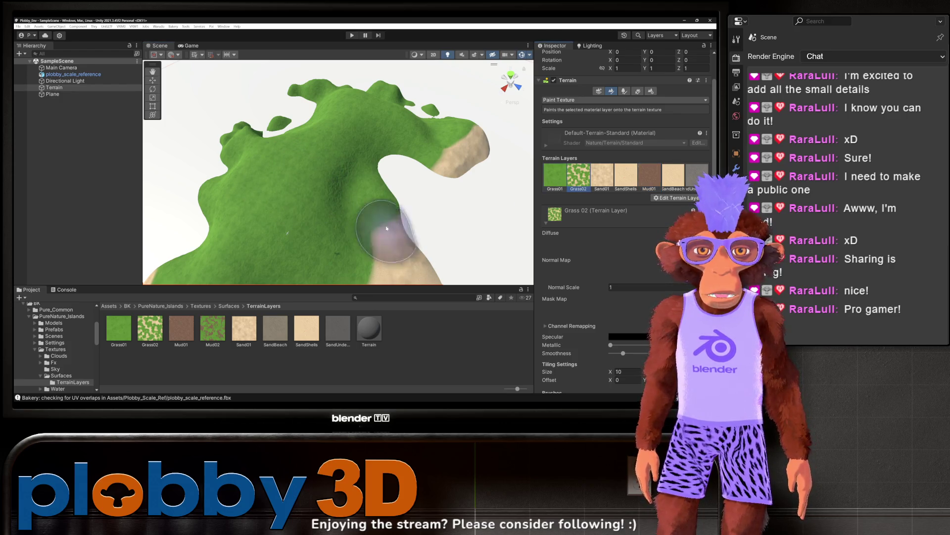
pyautogui.scroll(3, 322, 208)
pyautogui.click(322, 208)
pyautogui.scroll(-3, 286, 201)
pyautogui.scroll(2, 337, 215)
pyautogui.scroll(-3, 337, 214)
pyautogui.scroll(5, 342, 184)
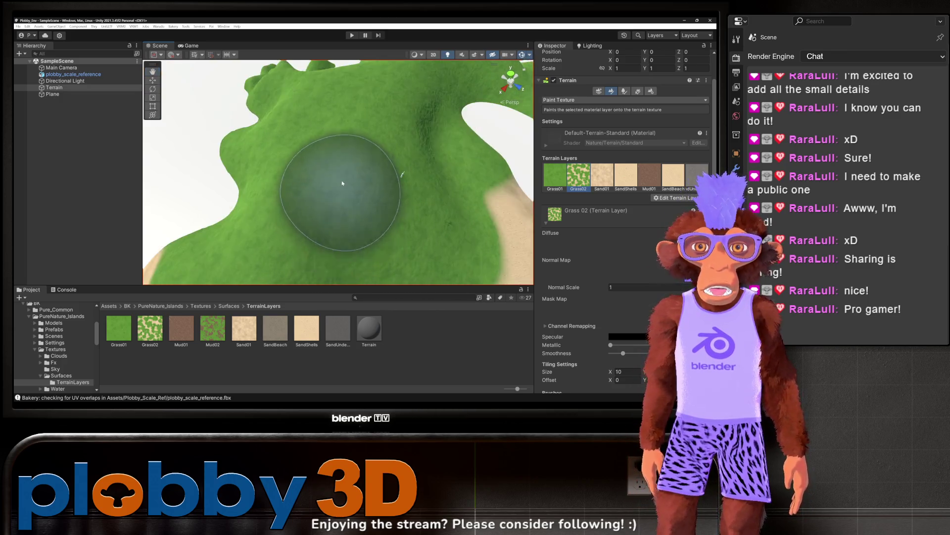
pyautogui.scroll(-5, 342, 183)
pyautogui.scroll(2, 329, 187)
pyautogui.scroll(-5, 335, 186)
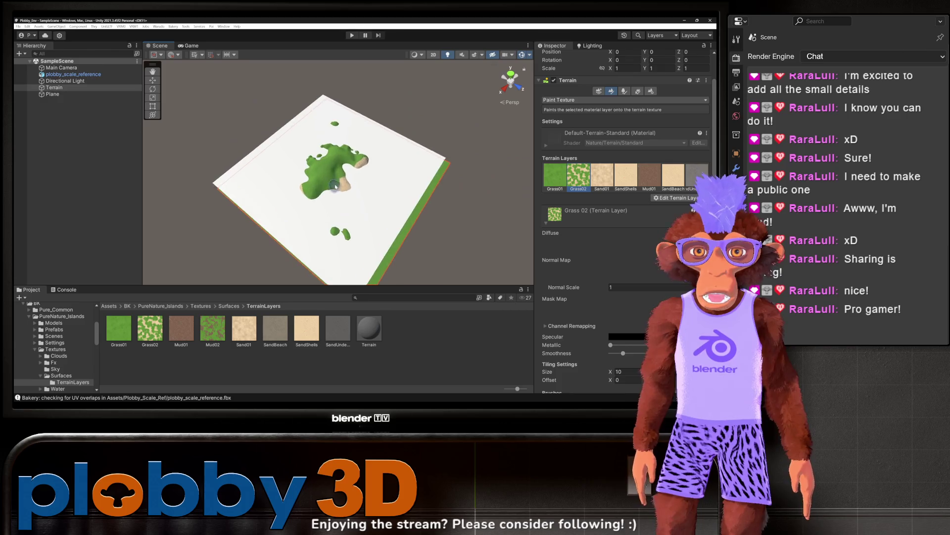
pyautogui.scroll(6, 335, 186)
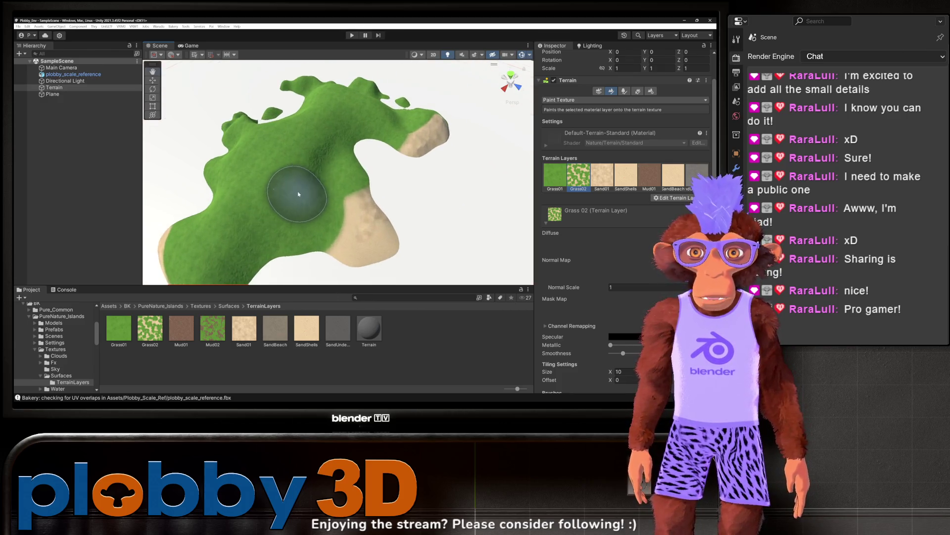
pyautogui.scroll(5, 298, 194)
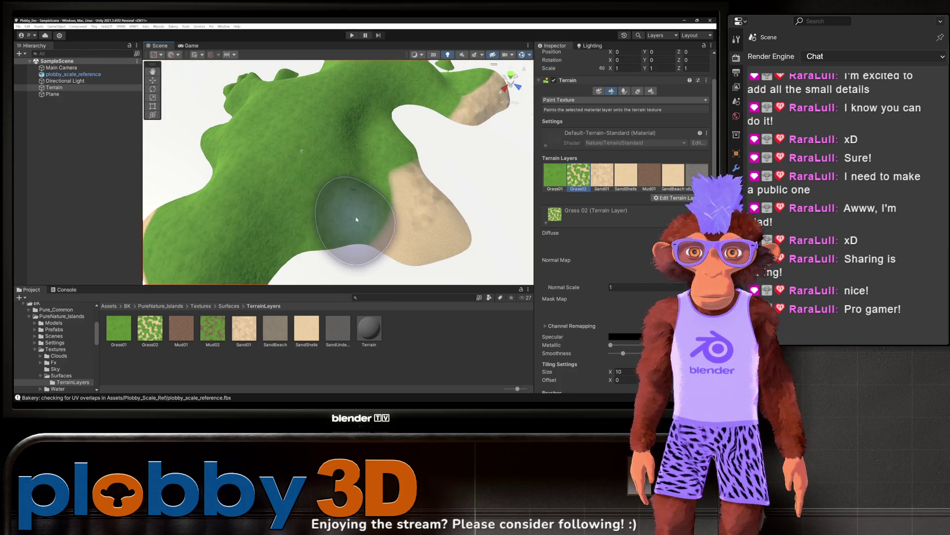
pyautogui.scroll(-3, 565, 303)
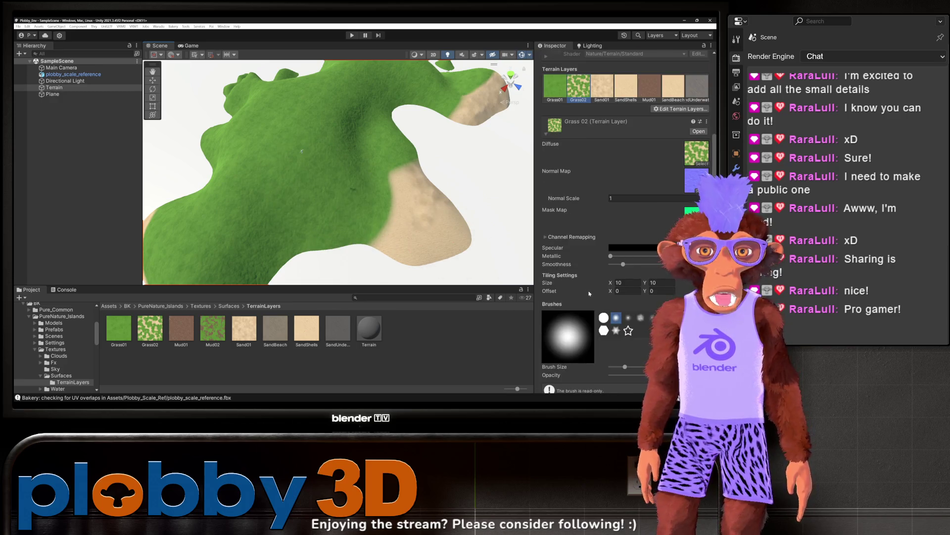
# Paint a winding Grass02 band to the left edge and along the island's top, undoing one bad stroke
pyautogui.scroll(-2, 589, 293)
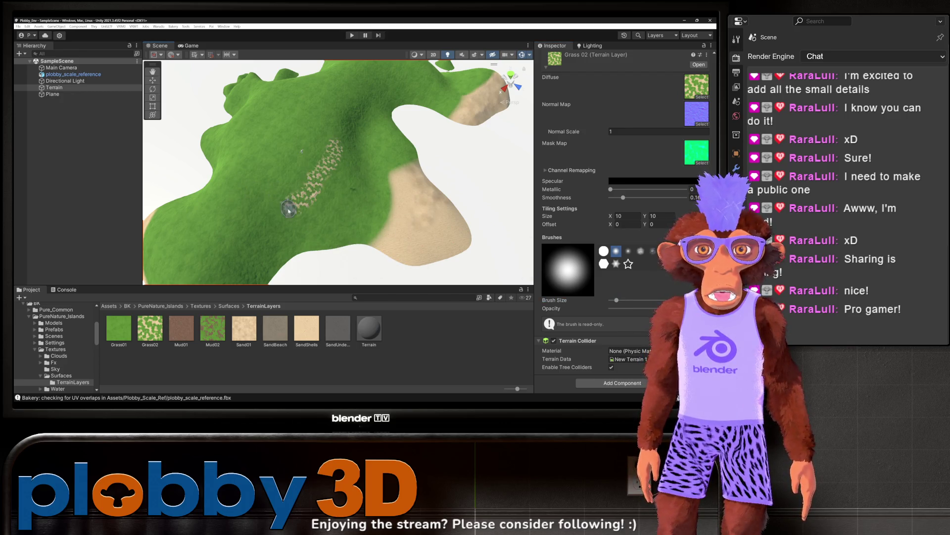
pyautogui.moveTo(228, 254); pyautogui.dragTo(195, 227)
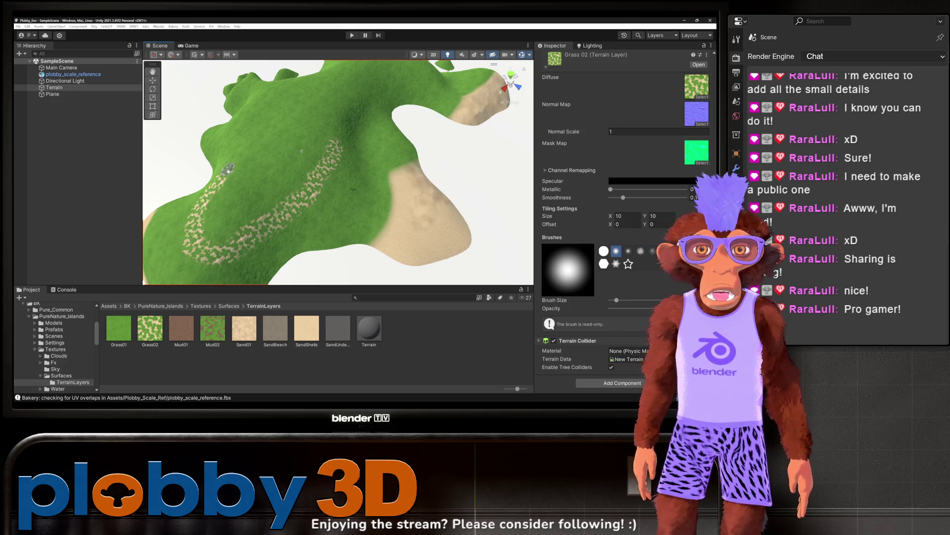
pyautogui.moveTo(358, 81)
pyautogui.mouseDown()
pyautogui.moveTo(310, 144)
pyautogui.moveTo(265, 153)
pyautogui.moveTo(332, 157)
pyautogui.moveTo(329, 202)
pyautogui.moveTo(313, 159)
pyautogui.moveTo(221, 144)
pyautogui.moveTo(317, 155)
pyautogui.mouseUp()
pyautogui.hotkey('ctrl', 'z')
pyautogui.moveTo(308, 230)
pyautogui.mouseDown()
pyautogui.moveTo(314, 210)
pyautogui.moveTo(490, 174)
pyautogui.mouseUp()
pyautogui.moveTo(263, 225)
pyautogui.mouseDown()
pyautogui.moveTo(277, 217)
pyautogui.moveTo(187, 213)
pyautogui.moveTo(297, 180)
pyautogui.moveTo(310, 225)
pyautogui.moveTo(290, 114)
pyautogui.moveTo(399, 148)
pyautogui.moveTo(307, 159)
pyautogui.moveTo(299, 115)
pyautogui.moveTo(267, 113)
pyautogui.moveTo(244, 132)
pyautogui.moveTo(392, 151)
pyautogui.moveTo(386, 104)
pyautogui.mouseUp()
pyautogui.moveTo(386, 104)
pyautogui.mouseDown()
pyautogui.moveTo(317, 104)
pyautogui.moveTo(280, 82)
pyautogui.moveTo(229, 200)
pyautogui.moveTo(212, 159)
pyautogui.moveTo(223, 124)
pyautogui.moveTo(225, 176)
pyautogui.moveTo(284, 188)
pyautogui.mouseUp()
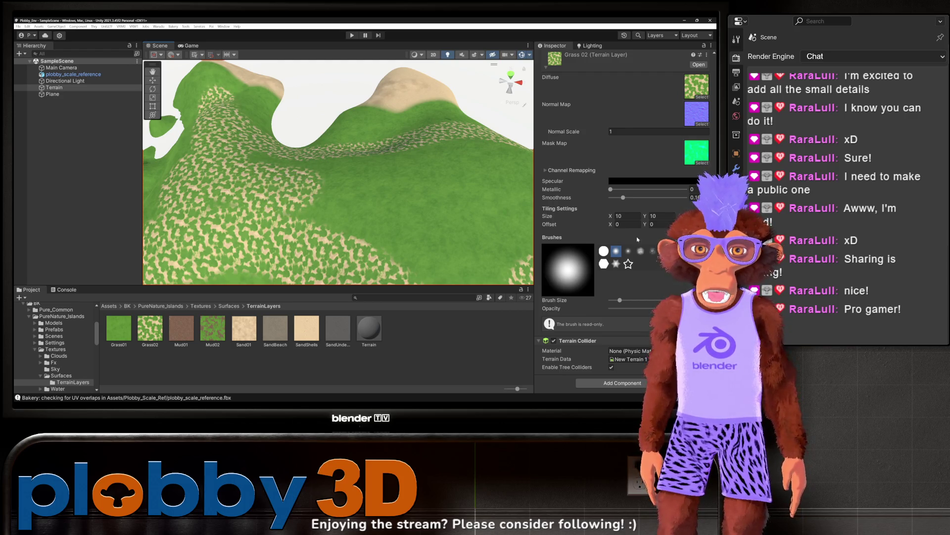
pyautogui.scroll(5, 627, 202)
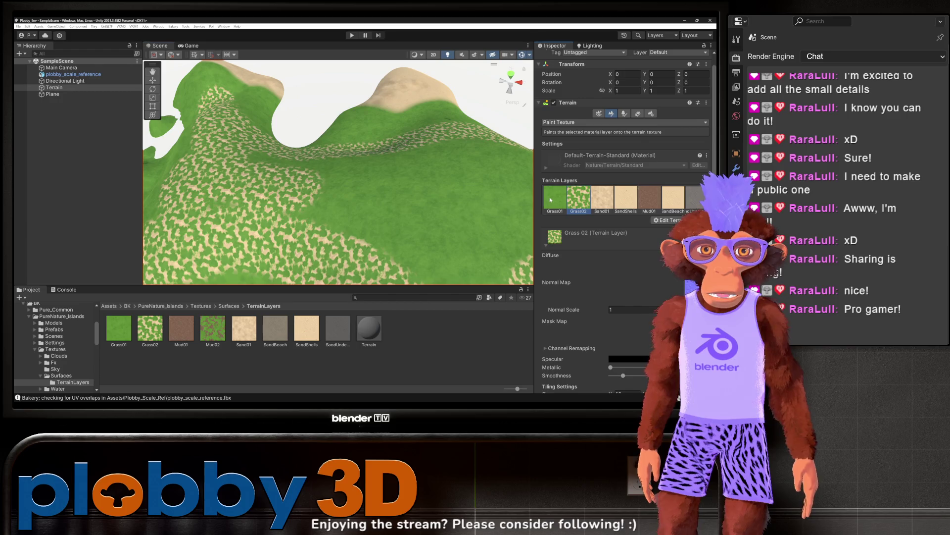
# Repaint plain Grass01 over part of the speckled area
pyautogui.click(550, 199)
pyautogui.scroll(-3, 279, 189)
pyautogui.moveTo(271, 197)
pyautogui.mouseDown()
pyautogui.moveTo(314, 174)
pyautogui.moveTo(339, 174)
pyautogui.moveTo(352, 206)
pyautogui.moveTo(388, 218)
pyautogui.mouseUp()
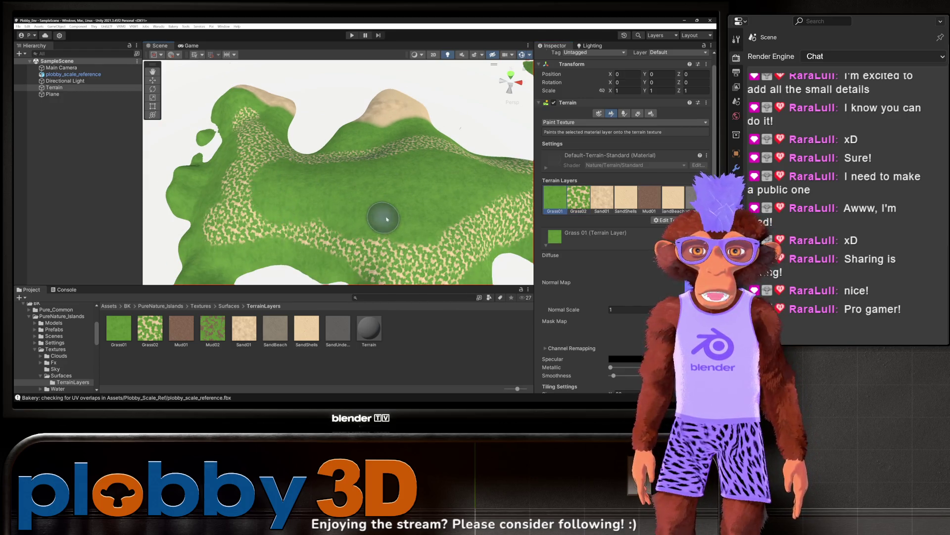
pyautogui.moveTo(450, 212); pyautogui.dragTo(354, 145)
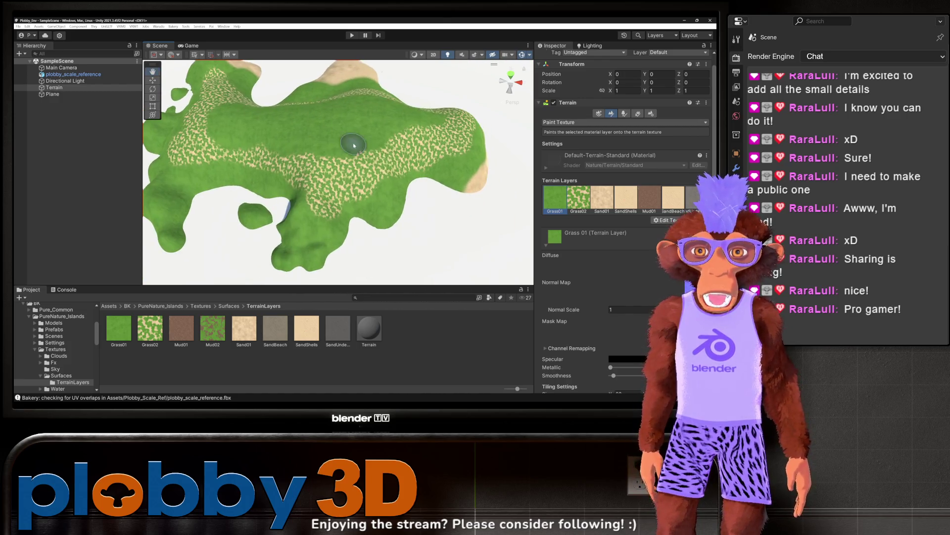
# Paint Sand01 along the island's lower edge
pyautogui.click(602, 198)
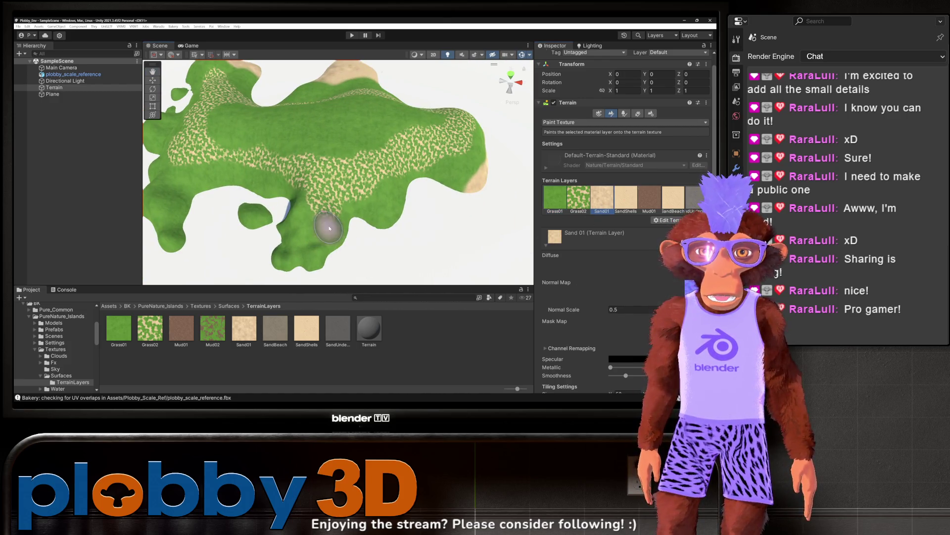
pyautogui.scroll(2, 337, 233)
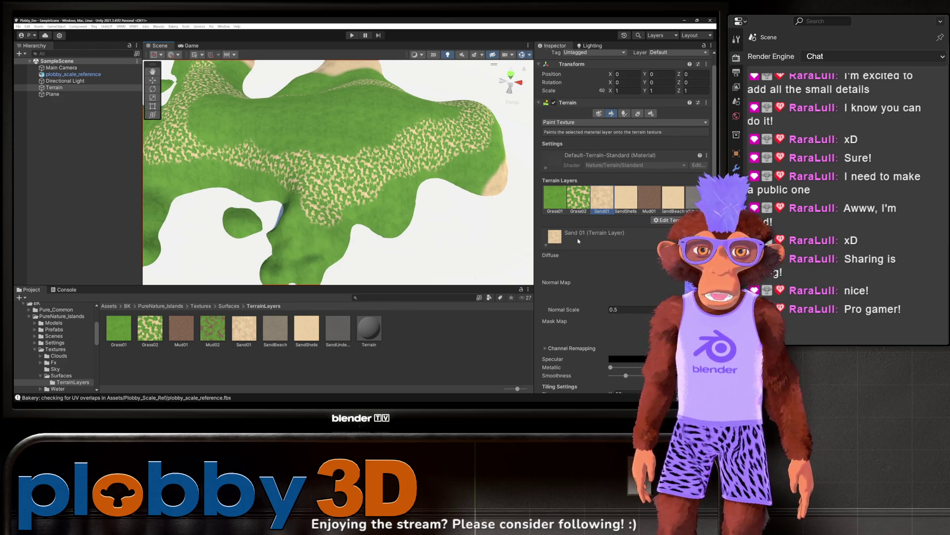
pyautogui.scroll(-3, 612, 258)
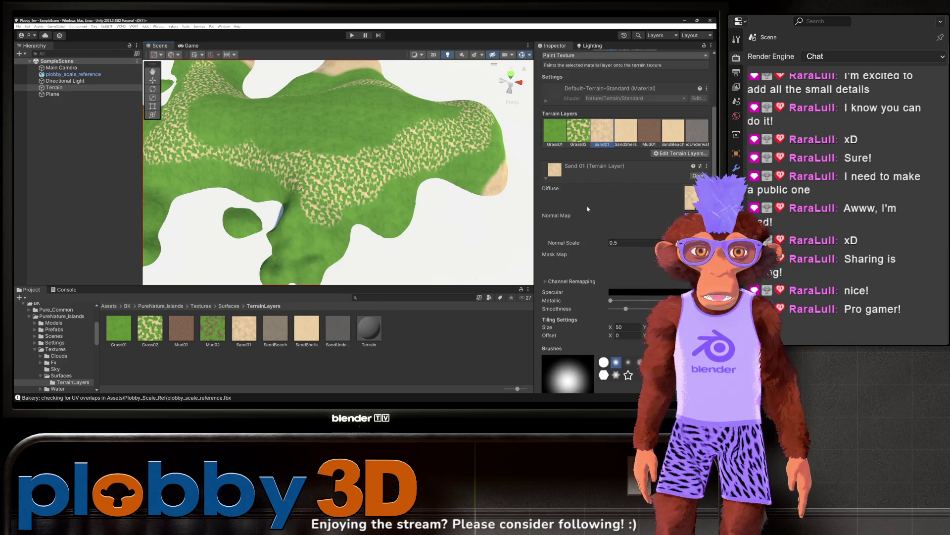
pyautogui.scroll(-5, 588, 208)
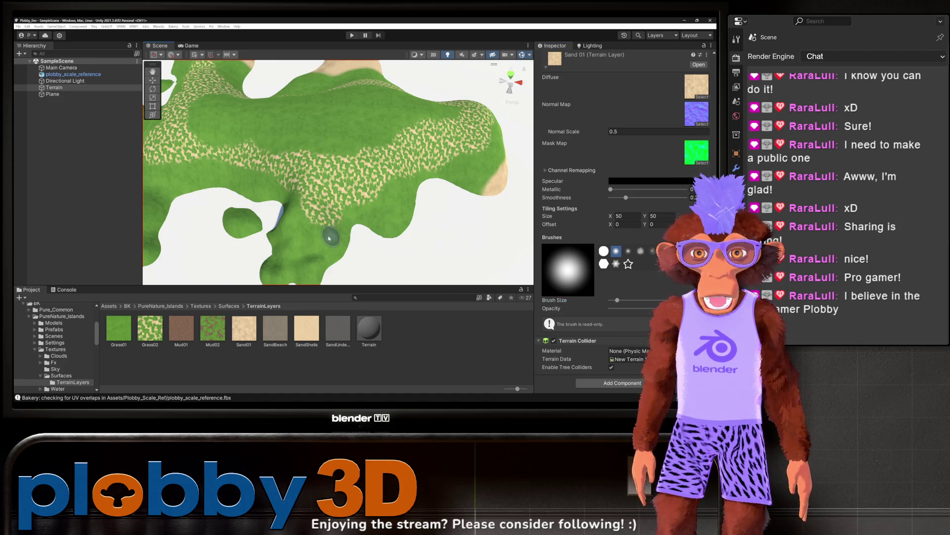
pyautogui.moveTo(364, 214)
pyautogui.mouseDown()
pyautogui.moveTo(318, 230)
pyautogui.moveTo(273, 194)
pyautogui.moveTo(220, 177)
pyautogui.moveTo(243, 183)
pyautogui.moveTo(200, 184)
pyautogui.moveTo(283, 149)
pyautogui.moveTo(265, 234)
pyautogui.moveTo(356, 242)
pyautogui.mouseUp()
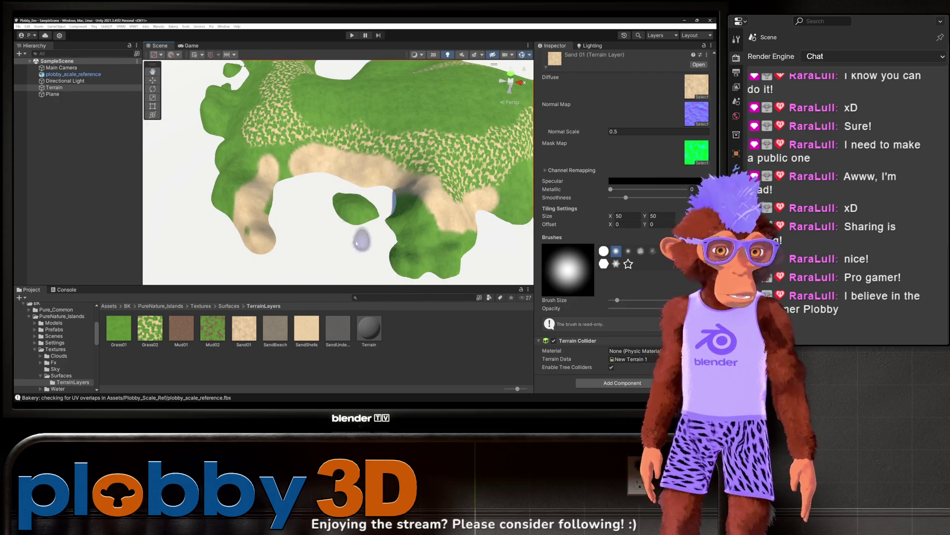
# Paint Sand01 over the green patch below the island's centre
pyautogui.moveTo(266, 211)
pyautogui.mouseDown()
pyautogui.moveTo(304, 176)
pyautogui.moveTo(323, 194)
pyautogui.mouseUp()
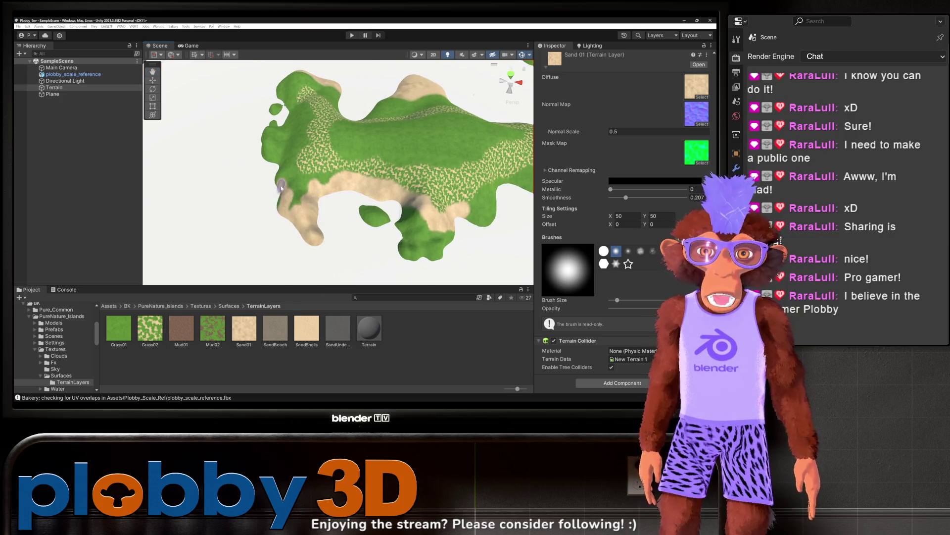
pyautogui.moveTo(280, 212)
pyautogui.mouseDown()
pyautogui.moveTo(341, 213)
pyautogui.moveTo(300, 181)
pyautogui.moveTo(363, 136)
pyautogui.moveTo(329, 148)
pyautogui.moveTo(287, 187)
pyautogui.moveTo(259, 183)
pyautogui.moveTo(270, 179)
pyautogui.moveTo(280, 217)
pyautogui.mouseUp()
pyautogui.scroll(5, 267, 166)
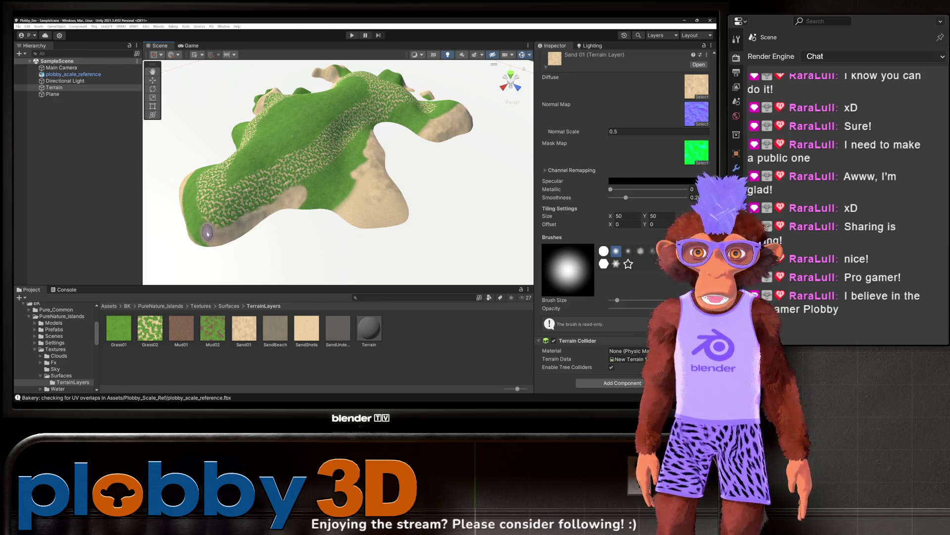
pyautogui.moveTo(197, 238)
pyautogui.mouseDown()
pyautogui.moveTo(307, 187)
pyautogui.moveTo(261, 155)
pyautogui.moveTo(271, 191)
pyautogui.moveTo(238, 195)
pyautogui.moveTo(322, 187)
pyautogui.moveTo(316, 178)
pyautogui.mouseUp()
pyautogui.scroll(5, 254, 191)
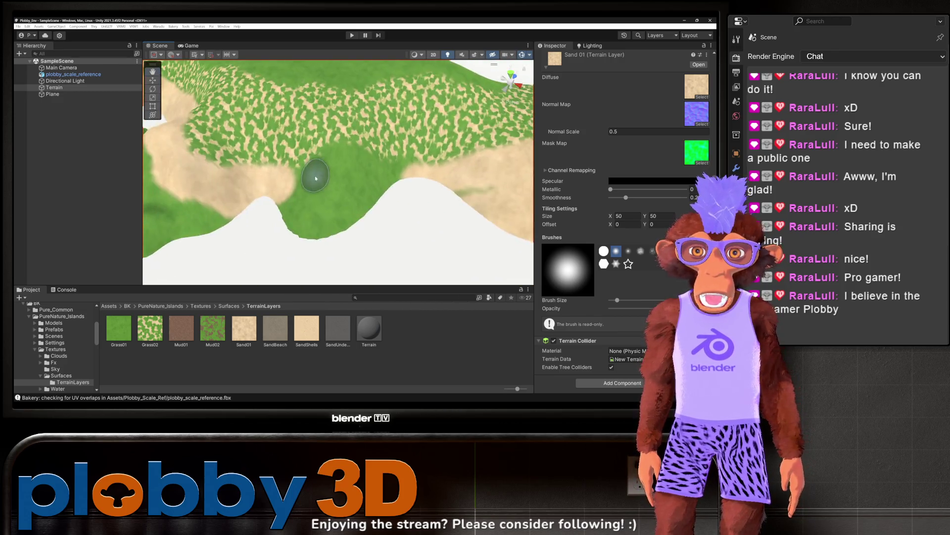
pyautogui.scroll(-5, 315, 178)
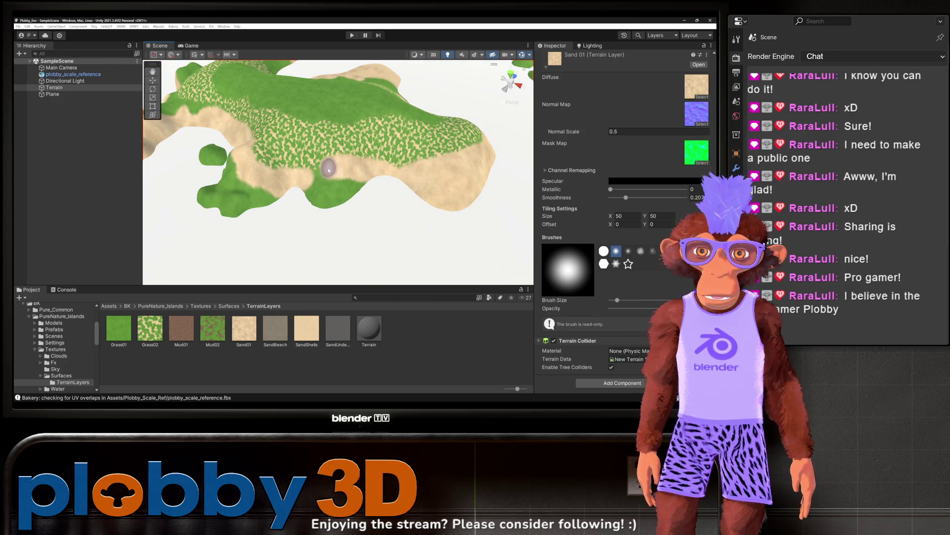
pyautogui.moveTo(311, 184)
pyautogui.mouseDown()
pyautogui.moveTo(365, 176)
pyautogui.moveTo(325, 216)
pyautogui.mouseUp()
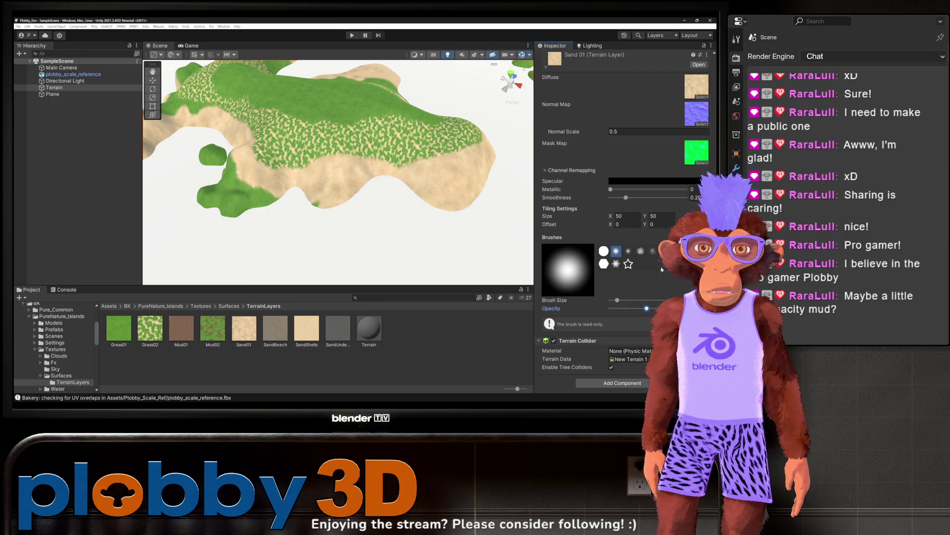
pyautogui.click(343, 187)
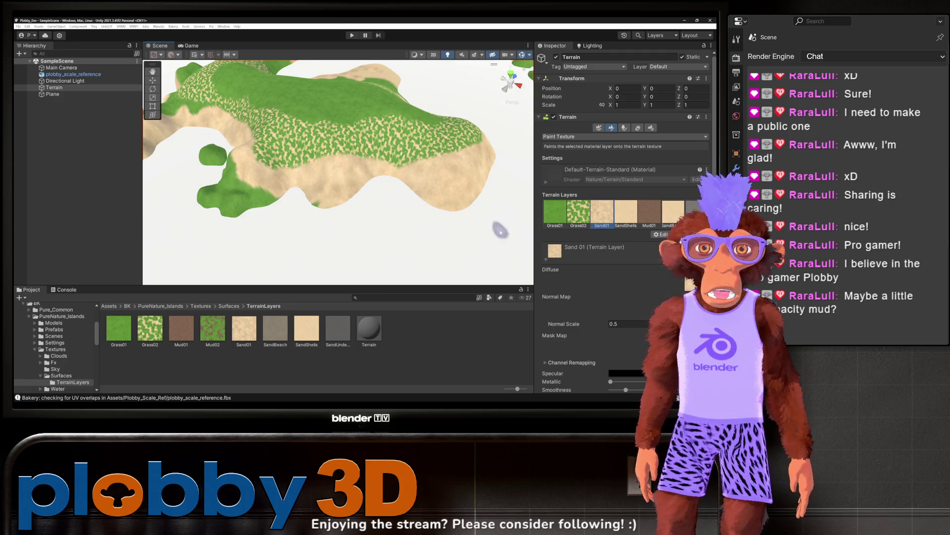
# Select Mud01, lower the brush opacity, and undo a trial mud stroke on the sand
pyautogui.click(648, 219)
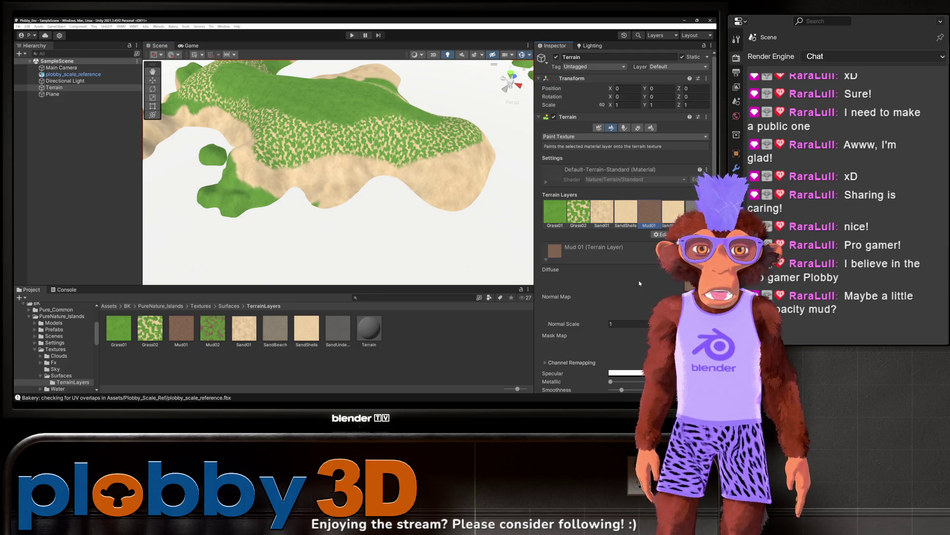
pyautogui.scroll(-5, 640, 283)
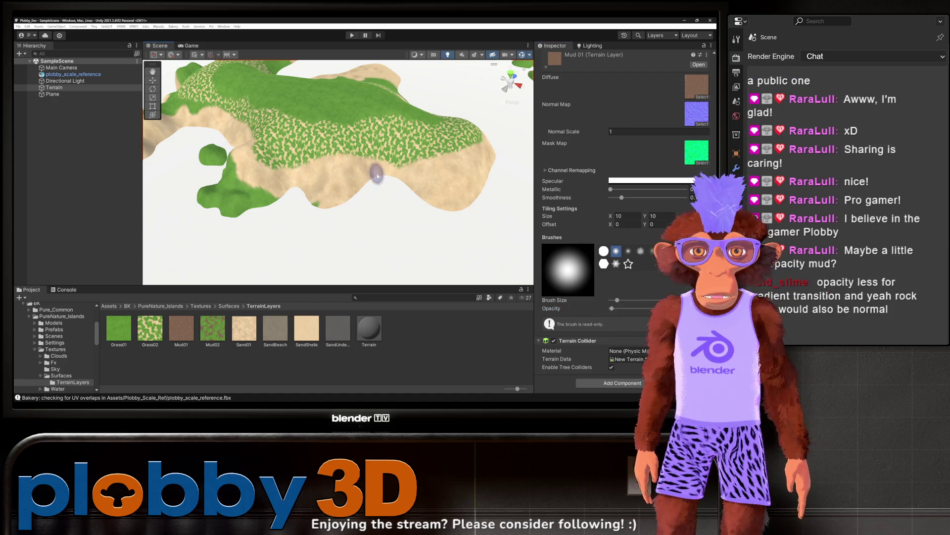
pyautogui.moveTo(615, 311); pyautogui.dragTo(614, 310)
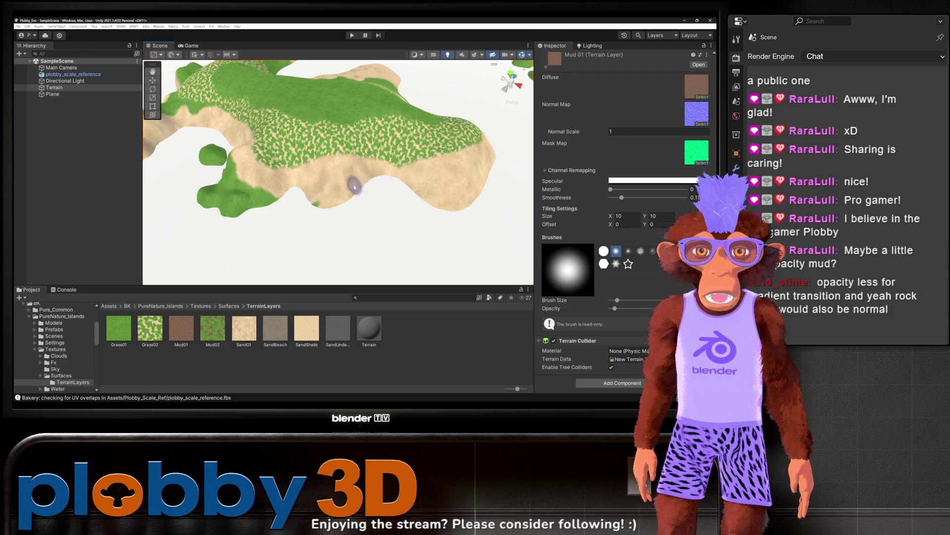
pyautogui.moveTo(328, 175)
pyautogui.mouseDown()
pyautogui.moveTo(320, 166)
pyautogui.moveTo(255, 163)
pyautogui.moveTo(292, 153)
pyautogui.moveTo(288, 173)
pyautogui.moveTo(322, 168)
pyautogui.mouseUp()
pyautogui.hotkey('ctrl', 'z')
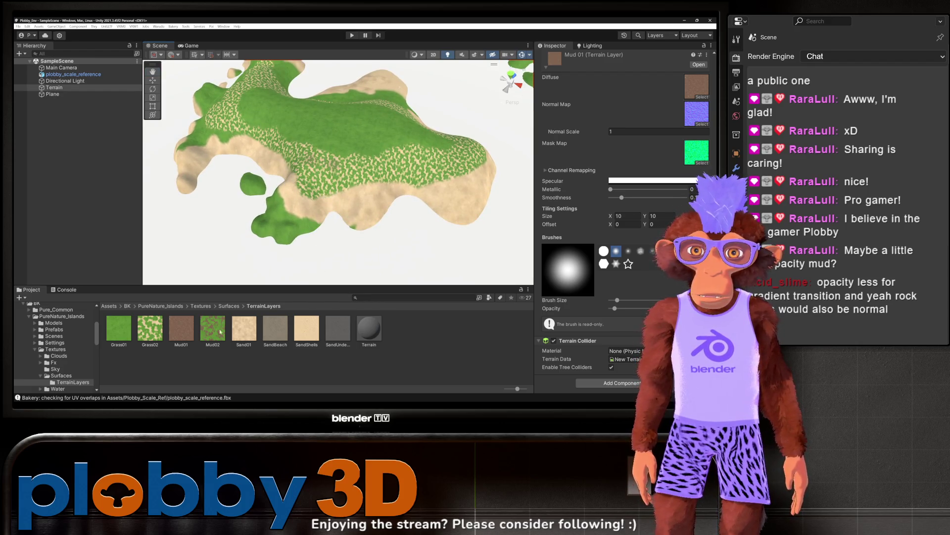